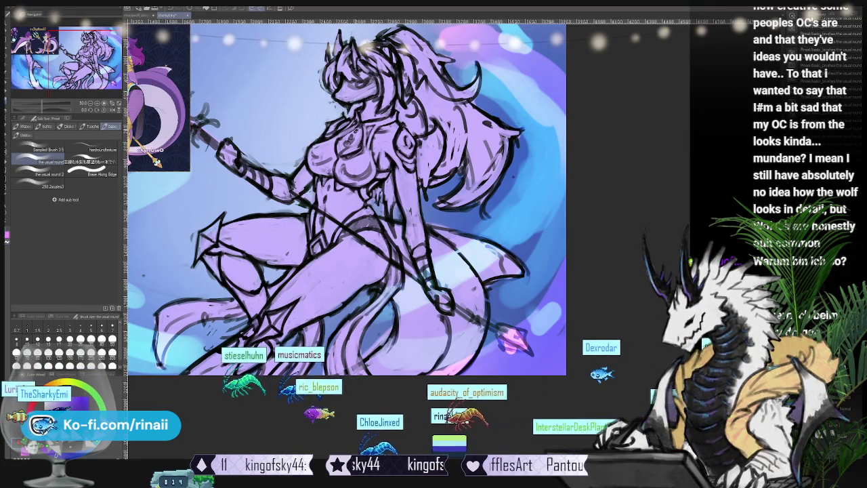
- Enlarge the Sub View character reference sheet and select the Liquify sub-tool
scroll(345, 217, "up", 1)
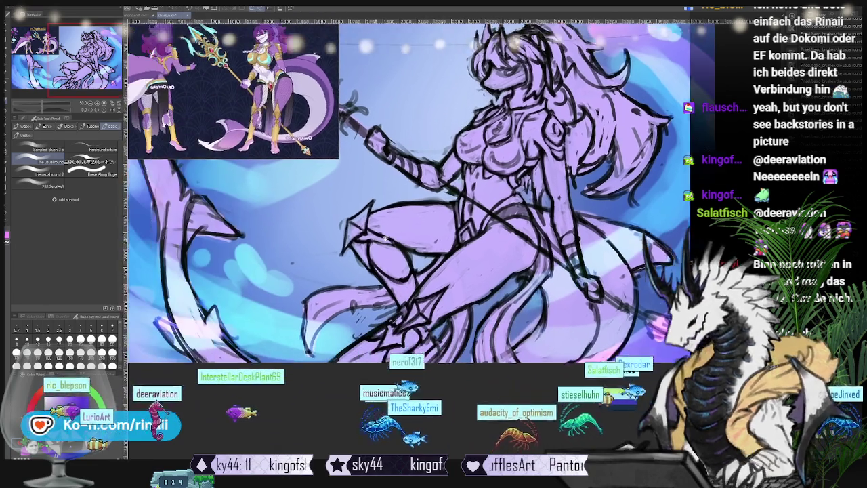
left_click_drag(249, 258, 392, 179)
key("j")
key("j")
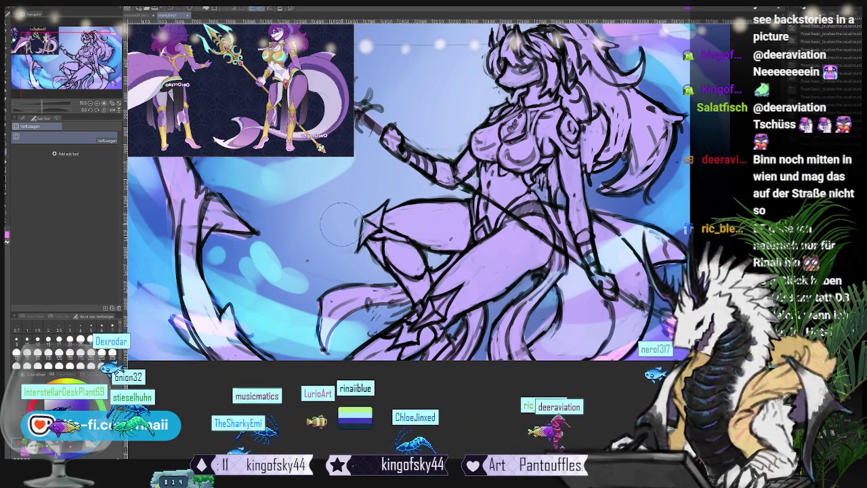
- Return to the brush sub-tools and pan the canvas over to the shark tail
key("b")
left_click_drag(406, 204, 342, 142)
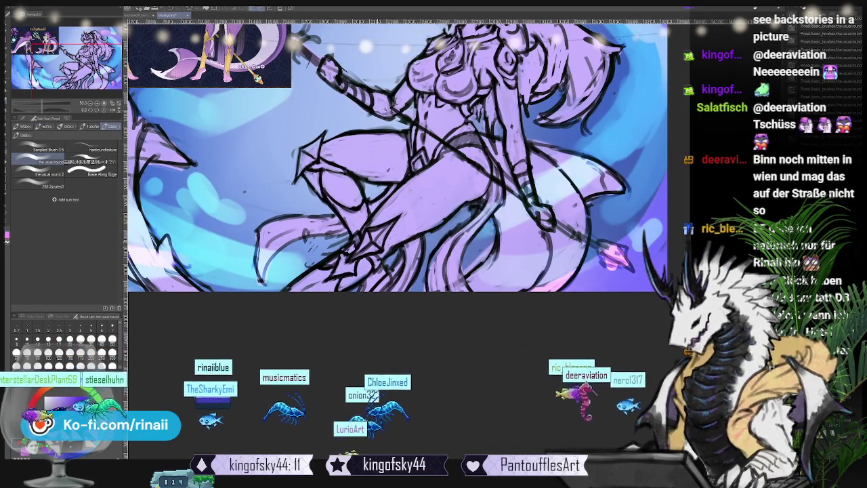
mouse_move(387, 309)
left_mouse_down()
mouse_move(316, 313)
mouse_move(492, 325)
left_mouse_up()
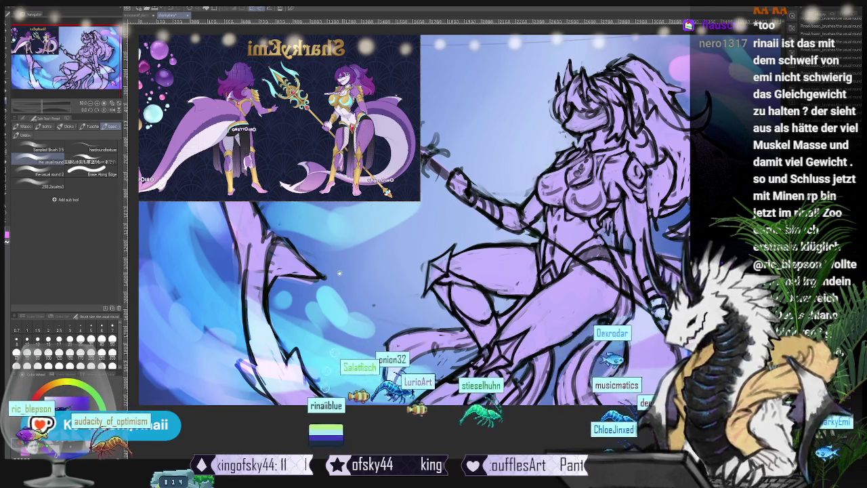
left_click_drag(327, 388, 325, 372)
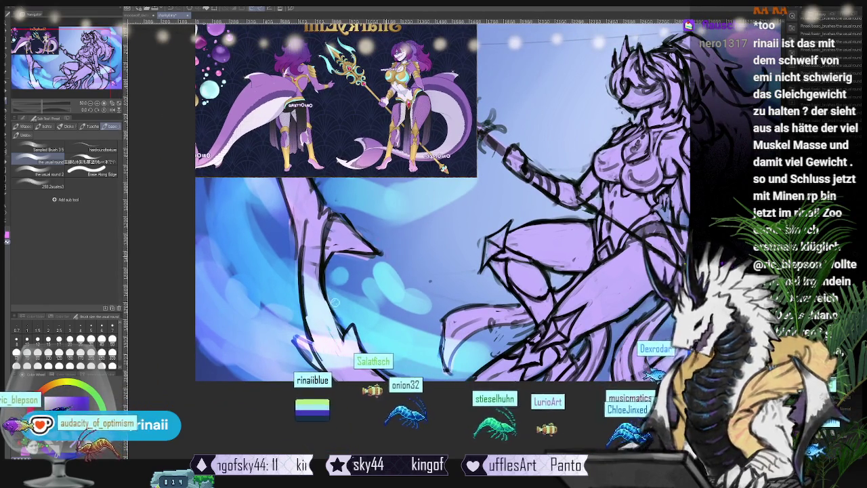
left_click_drag(434, 243, 394, 252)
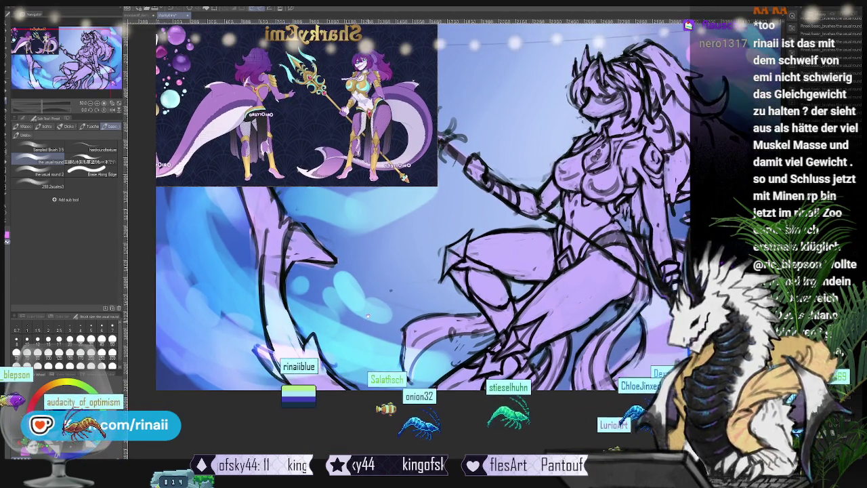
left_click_drag(419, 217, 384, 224)
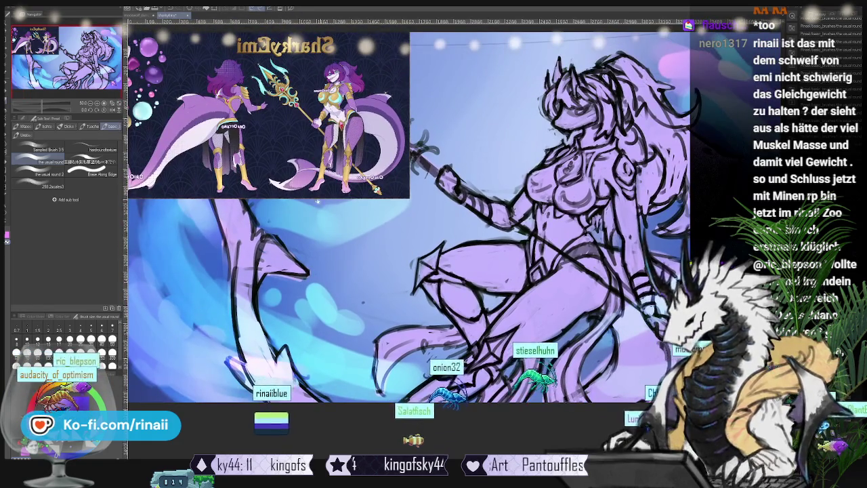
left_click_drag(214, 271, 302, 288)
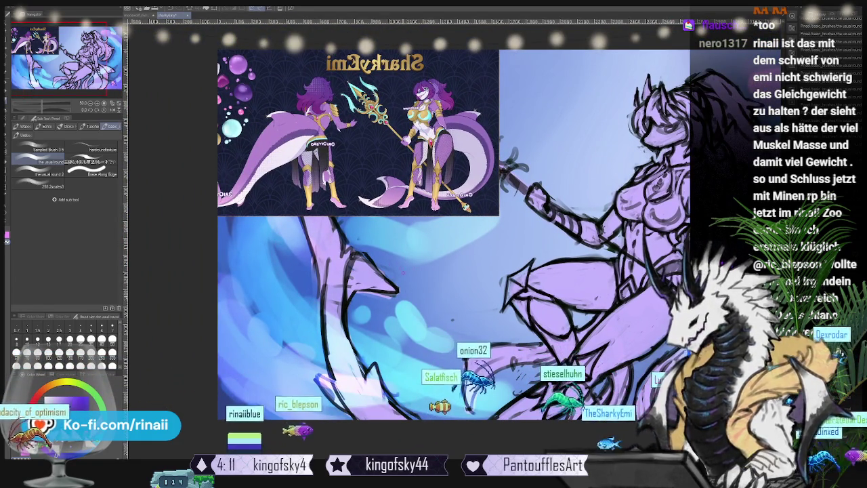
left_click_drag(474, 271, 285, 247)
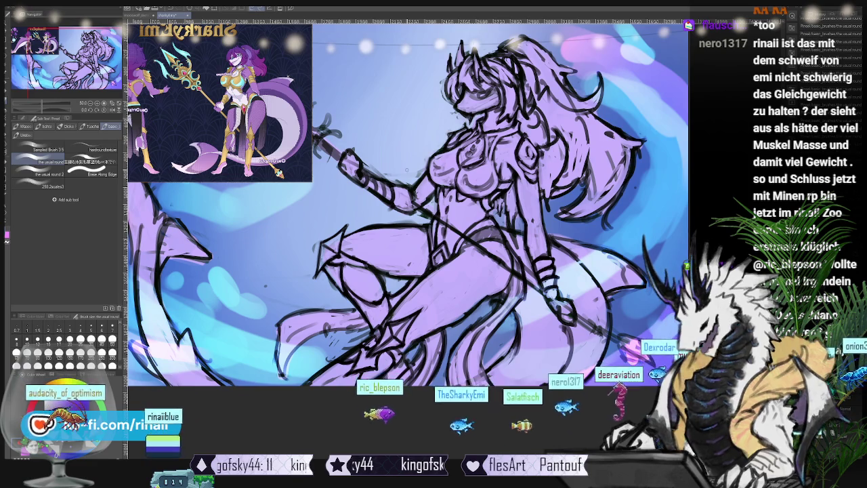
scroll(407, 204, "up", 2)
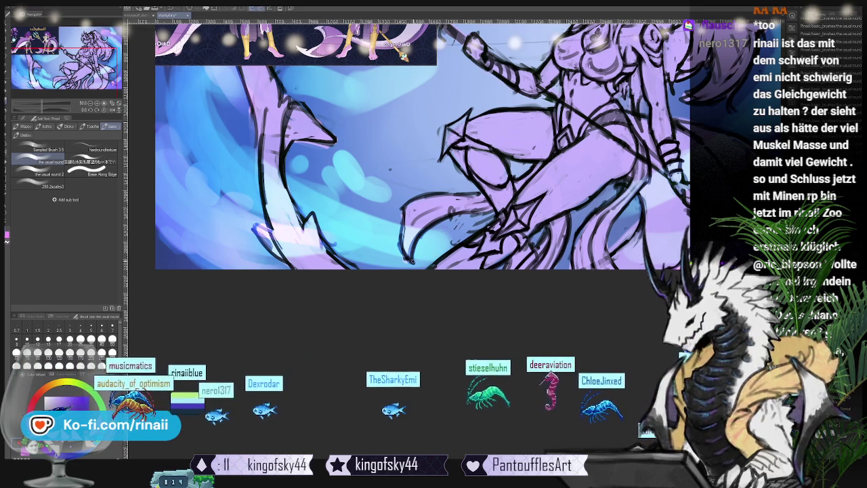
scroll(413, 248, "up", 3)
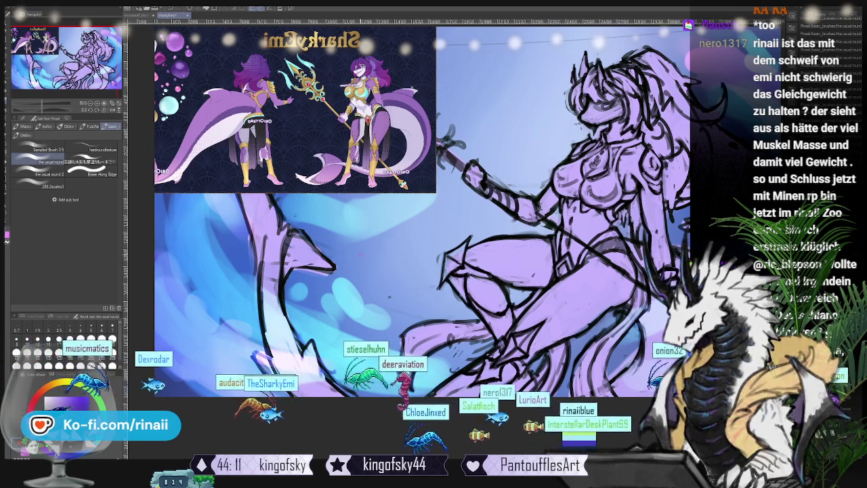
- Fit and recentre the sketch, then mirror the canvas view horizontally and pan across it
key("ctrl+minus")
left_click_drag(407, 203, 352, 189)
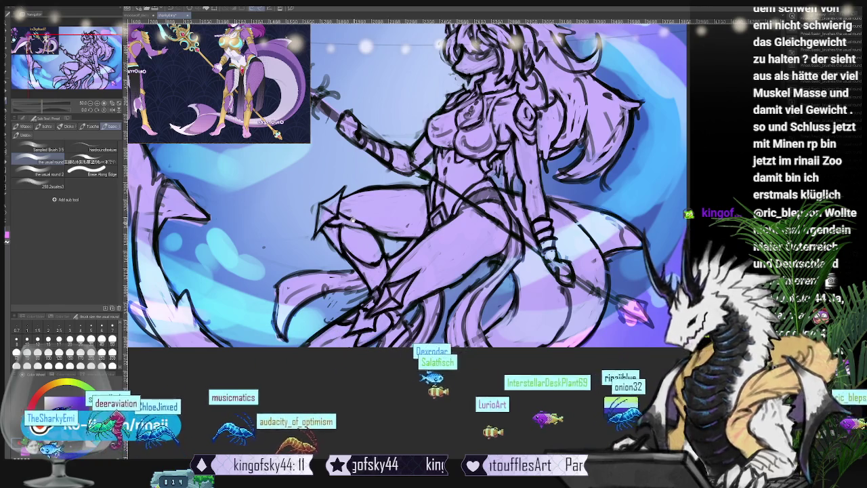
key("ctrl+plus")
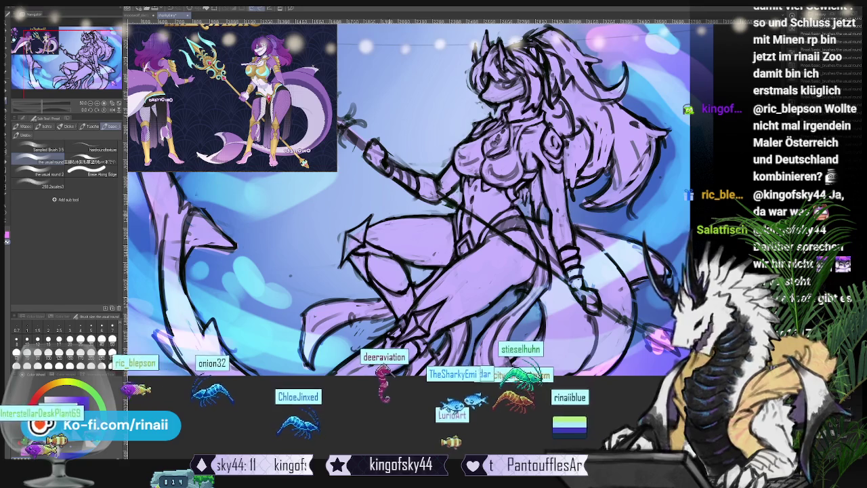
scroll(389, 201, "down", 3)
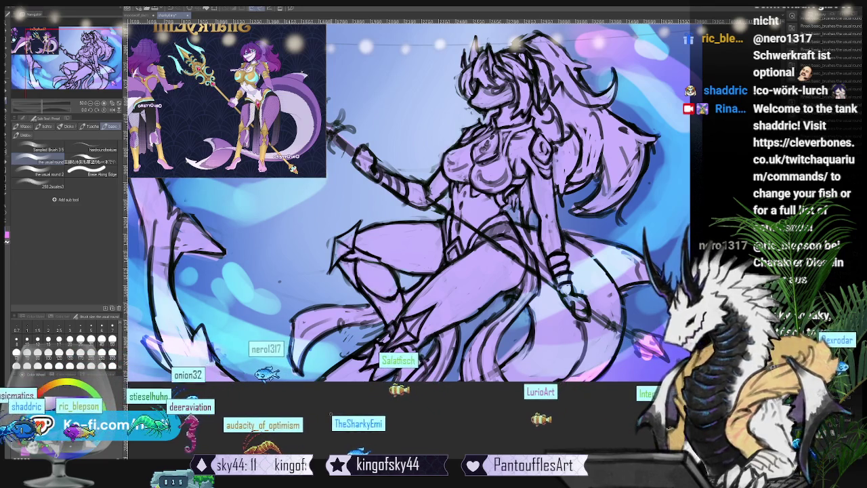
key("ctrl+0")
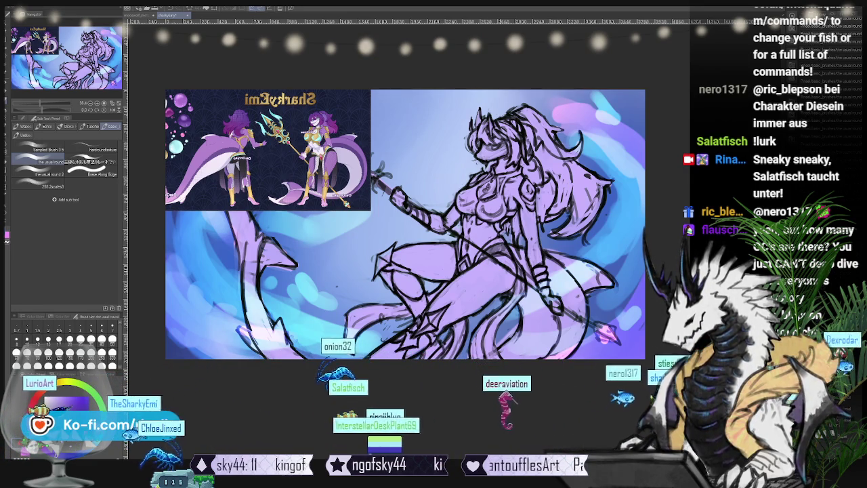
left_click_drag(467, 352, 452, 293)
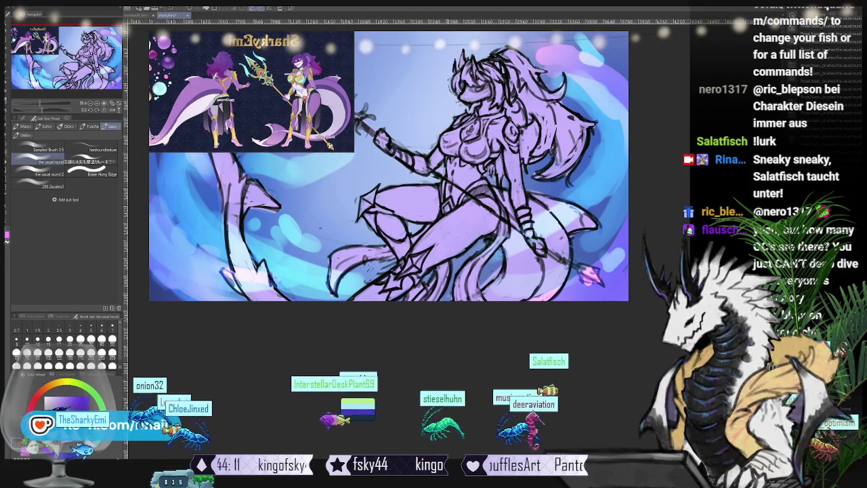
left_click_drag(406, 384, 425, 401)
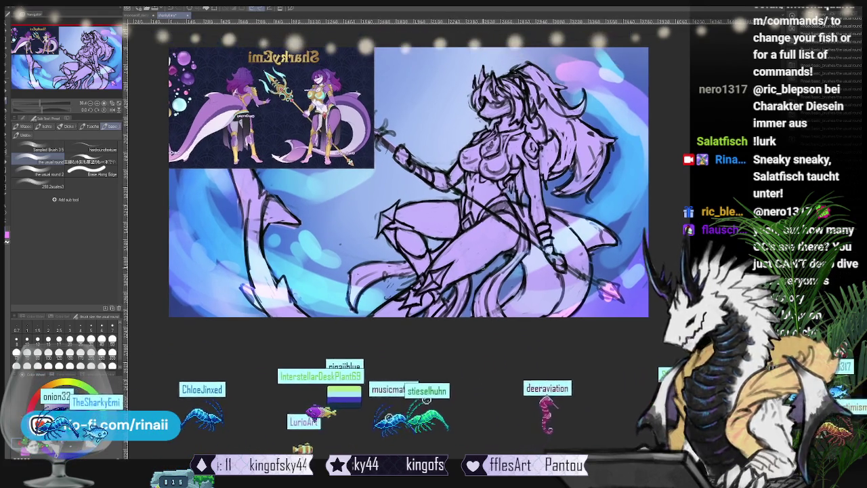
key("h")
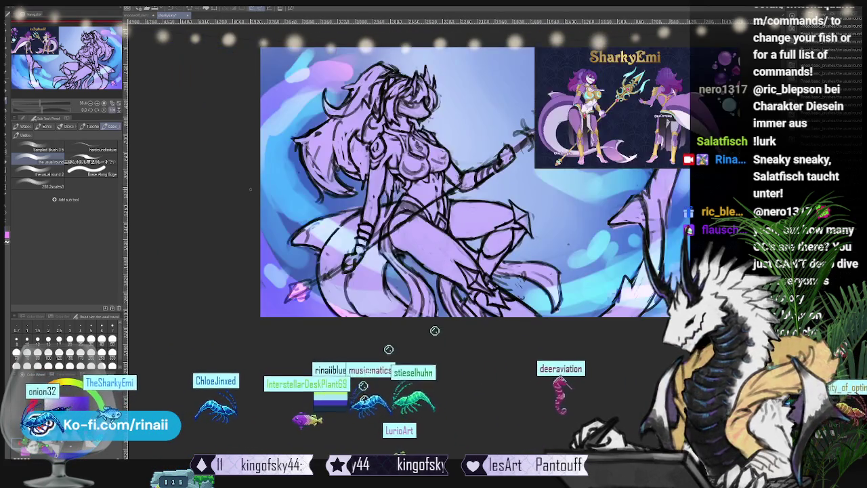
left_click_drag(437, 348, 386, 344)
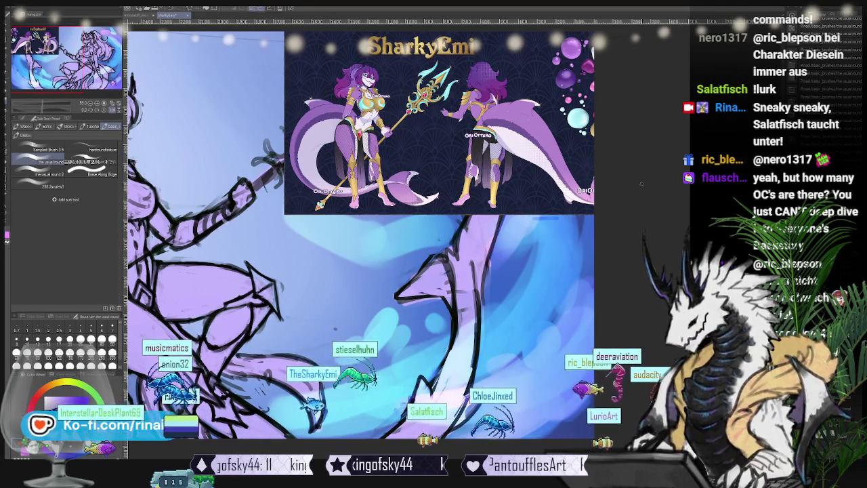
scroll(601, 190, "up", 1)
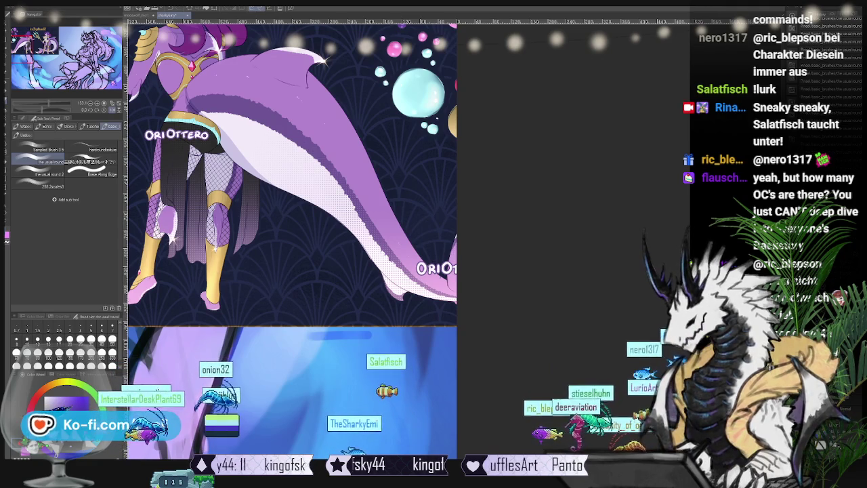
left_click_drag(434, 205, 418, 323)
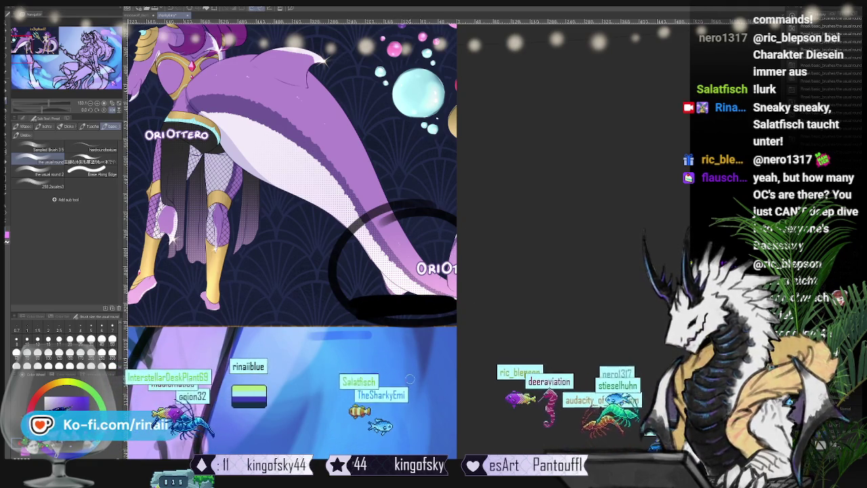
key("ctrl+z")
key("ctrl+z")
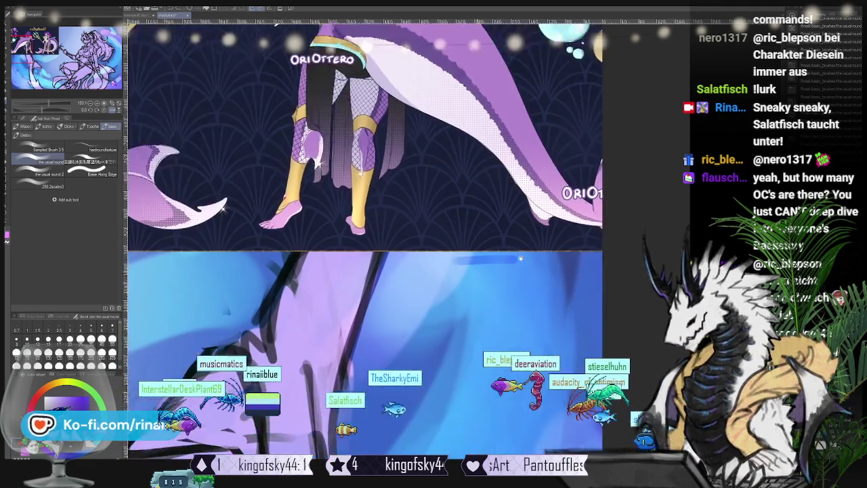
key("ctrl+0")
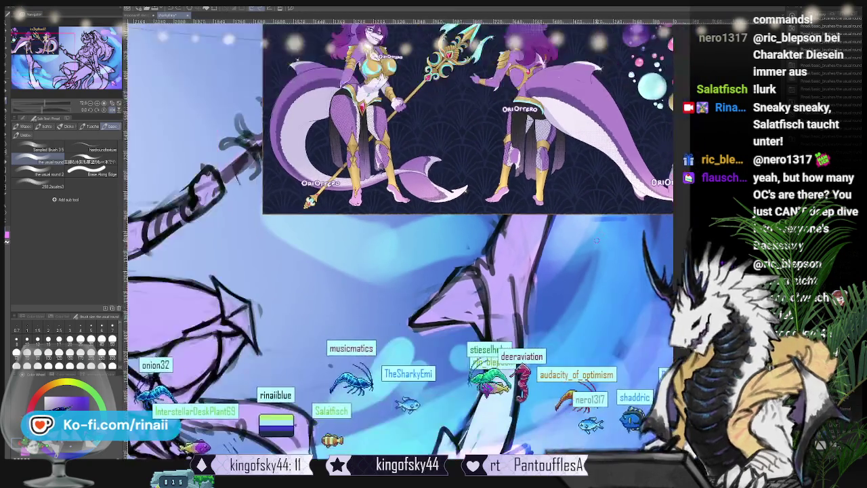
key("ctrl+minus")
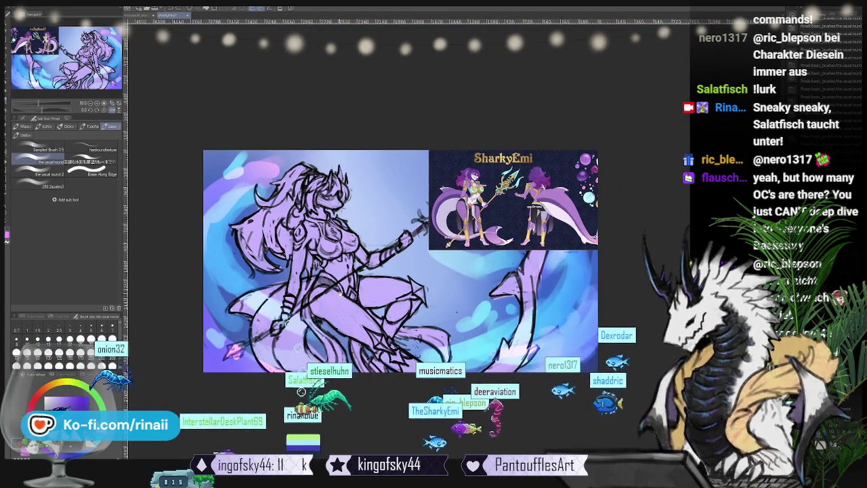
left_click_drag(291, 382, 311, 386)
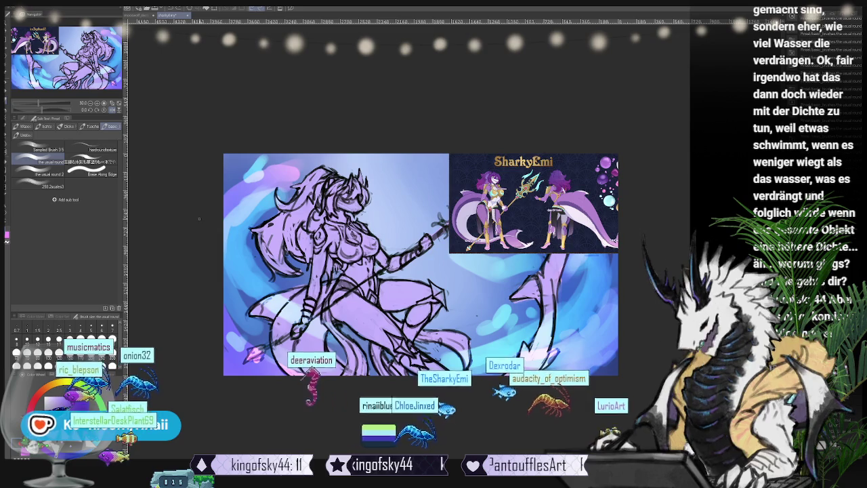
scroll(353, 269, "up", 1)
scroll(433, 258, "down", 1)
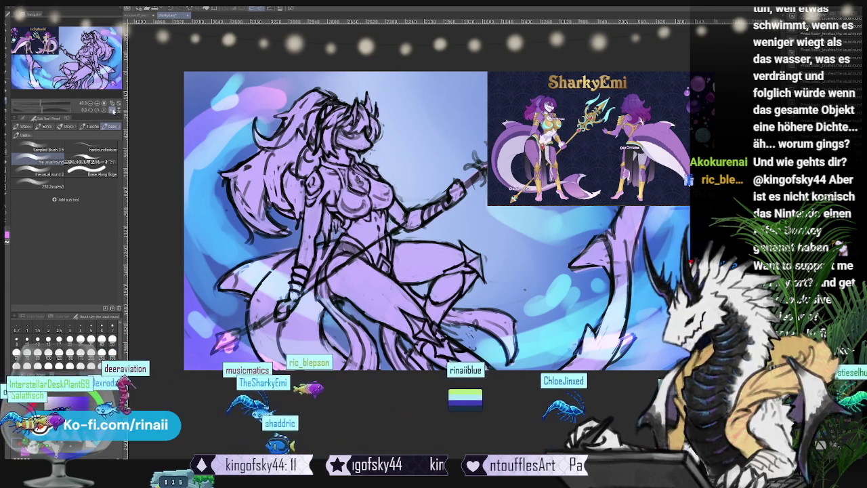
- Unflip the view, zoom in and pan so the whole shark-woman figure is framed
key("h")
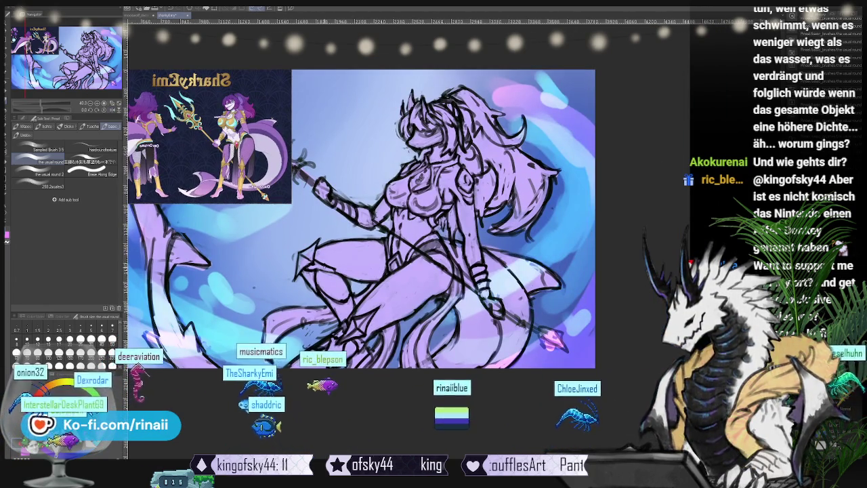
key("ctrl+plus")
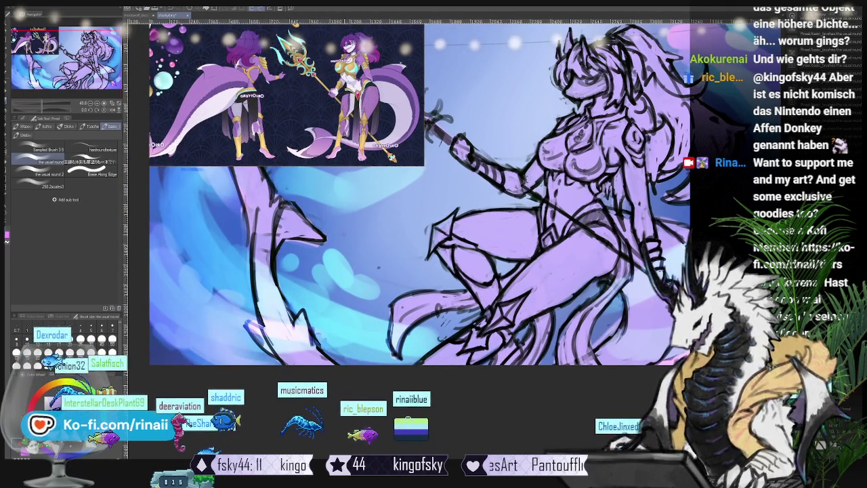
scroll(400, 366, "up", 2)
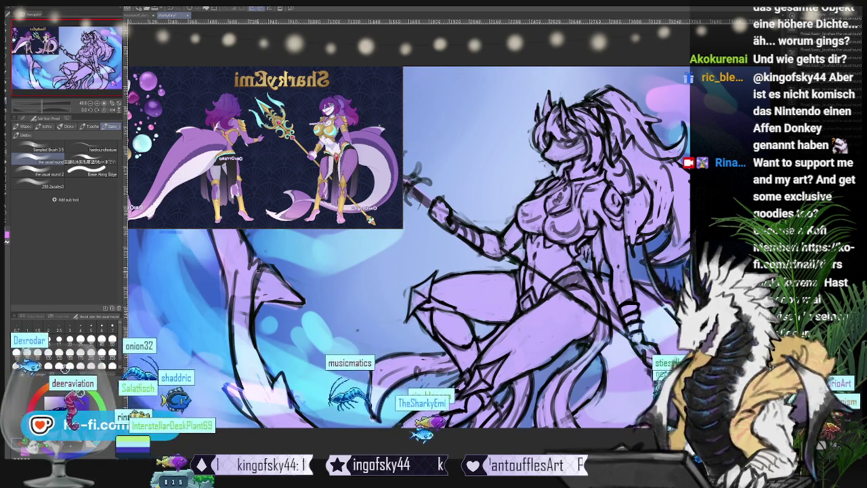
left_click_drag(379, 285, 60, 301)
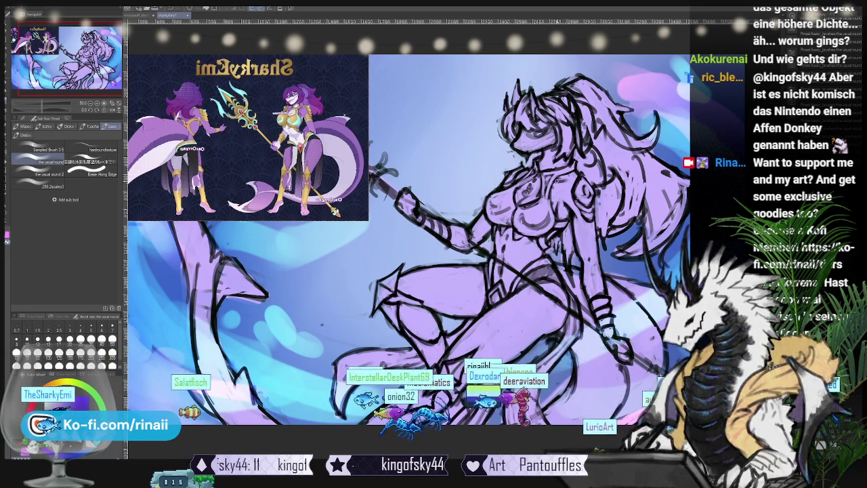
left_click_drag(407, 237, 335, 227)
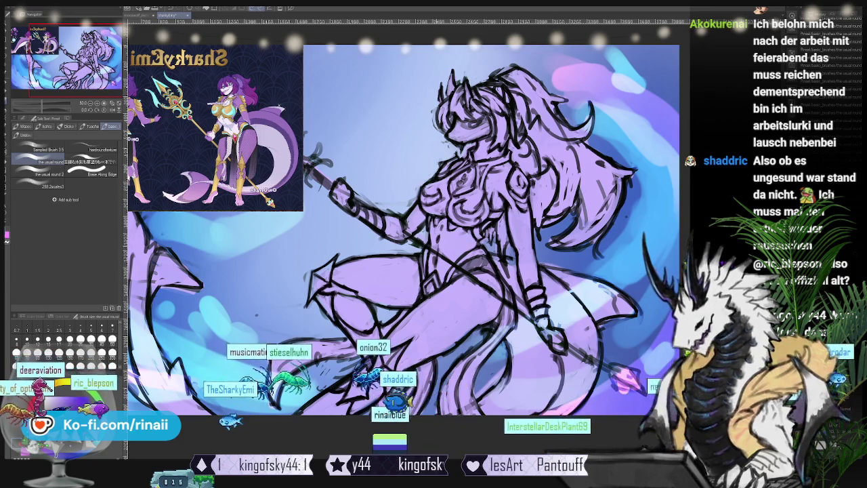
- Zoom and reframe the view while inking the body, legs and tail
scroll(404, 233, "down", 1)
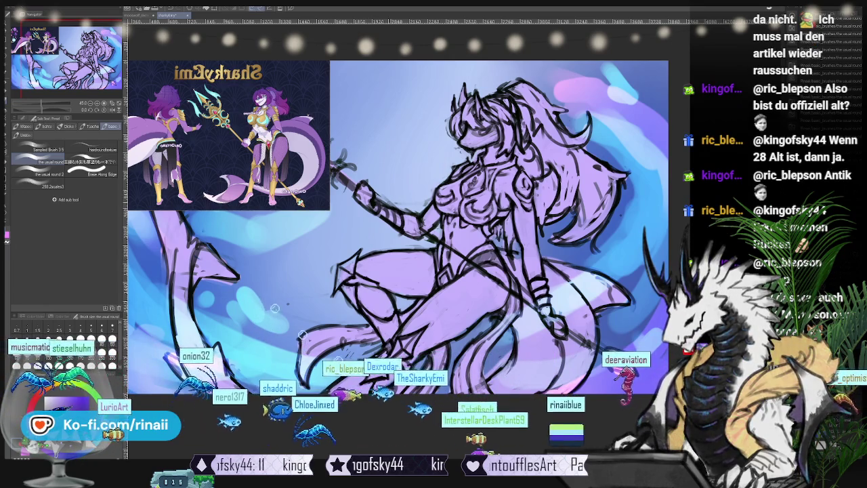
left_click_drag(406, 237, 437, 206)
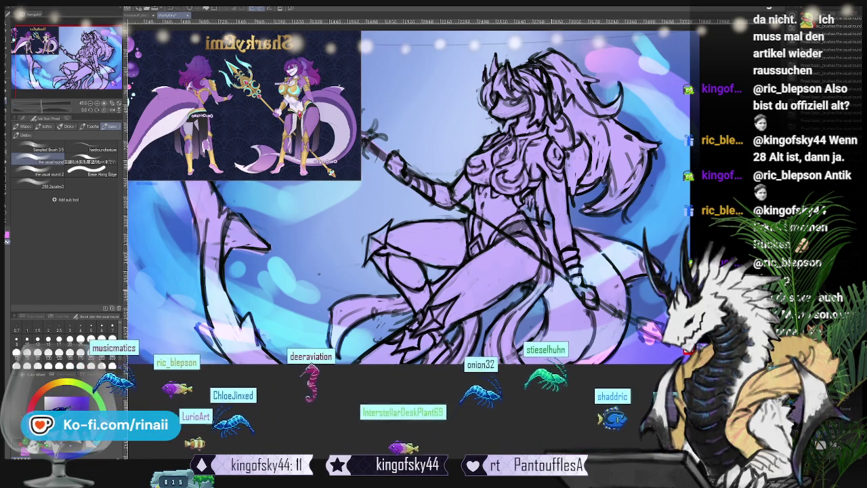
scroll(407, 190, "down", 1)
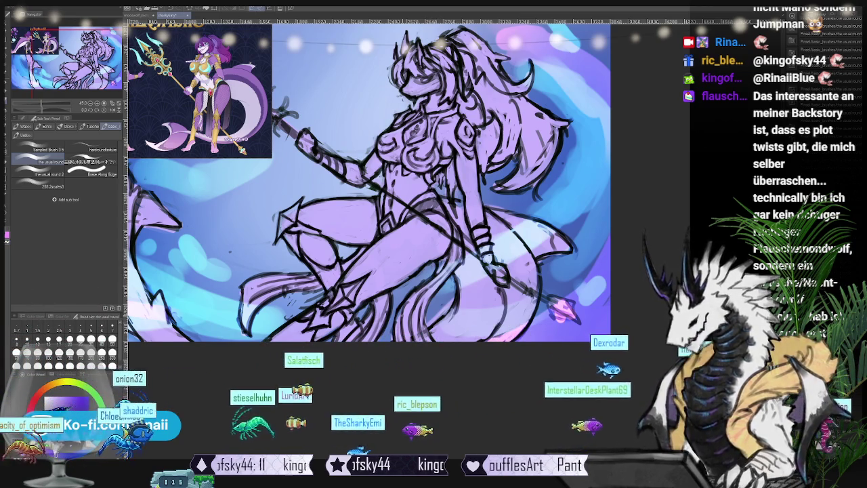
scroll(389, 166, "up", 2)
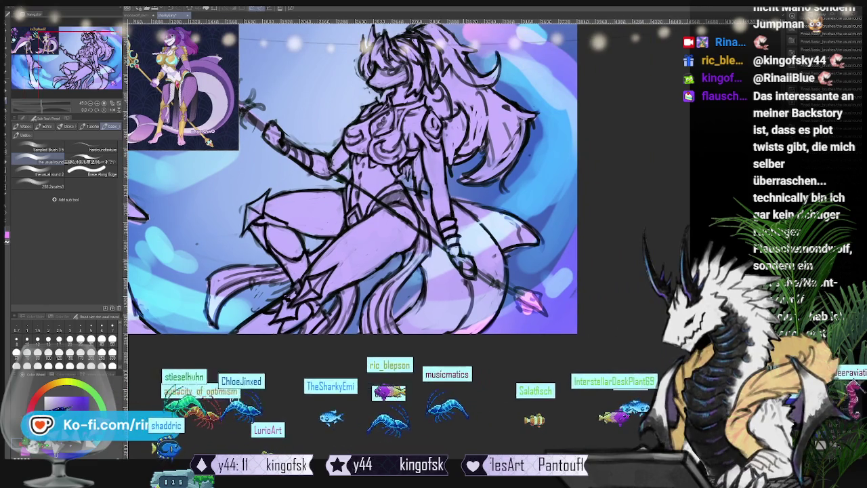
left_click_drag(196, 366, 144, 458)
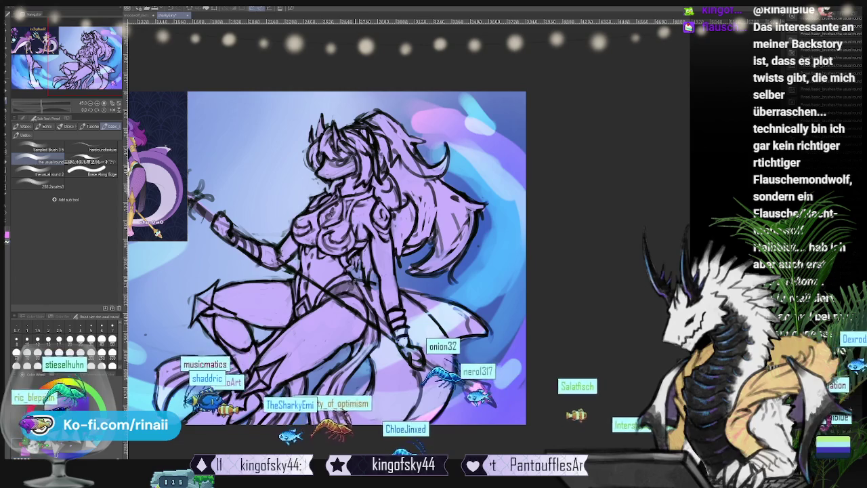
left_click_drag(325, 257, 410, 204)
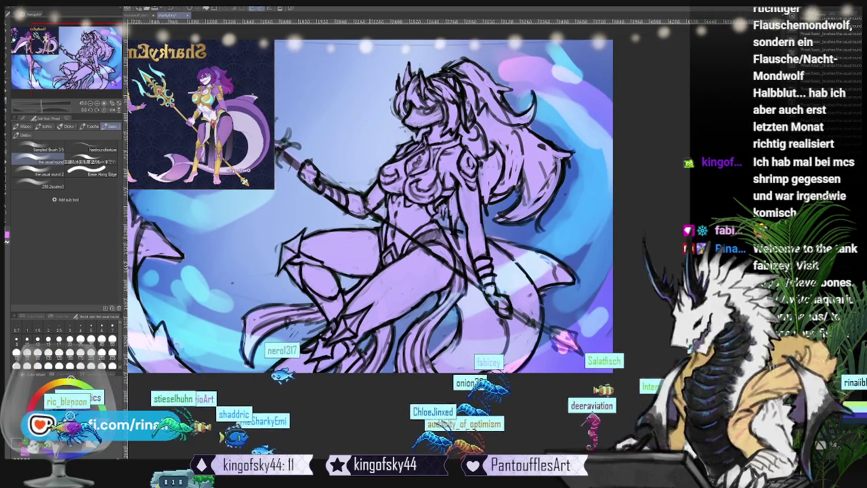
left_click_drag(366, 204, 412, 201)
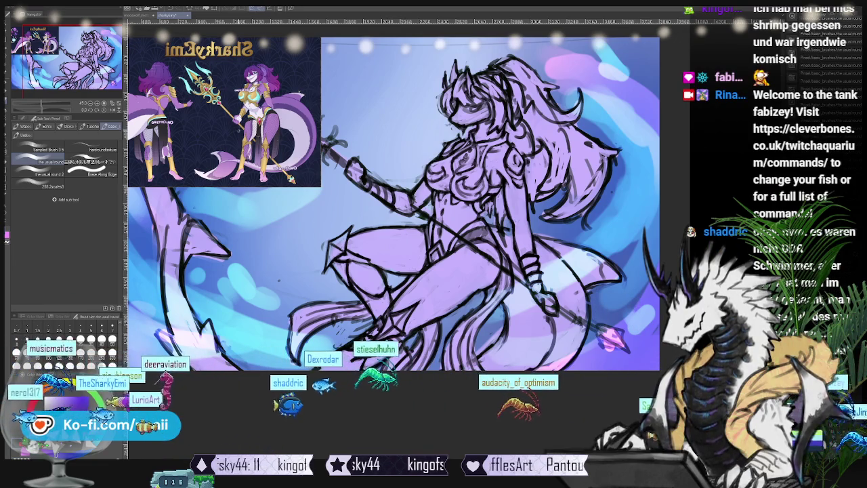
- Mirror the drawing with the Flip Horizontal view button and reposition it in the window
left_click(114, 109)
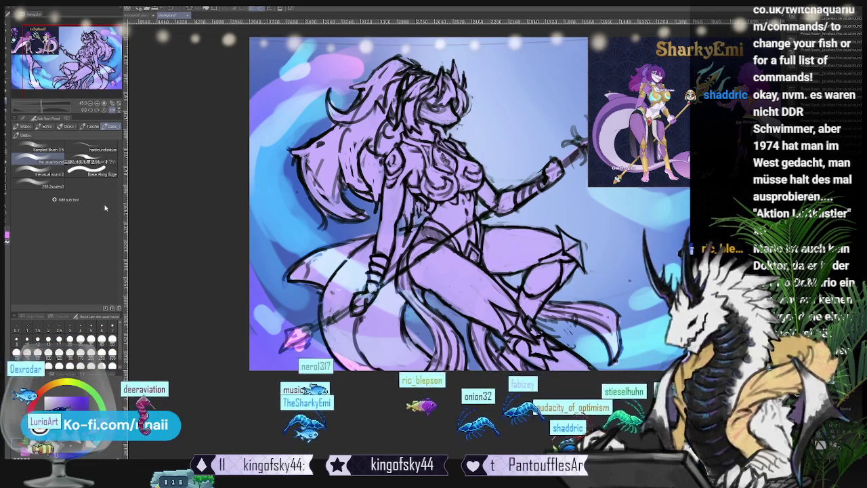
left_click_drag(419, 204, 339, 230)
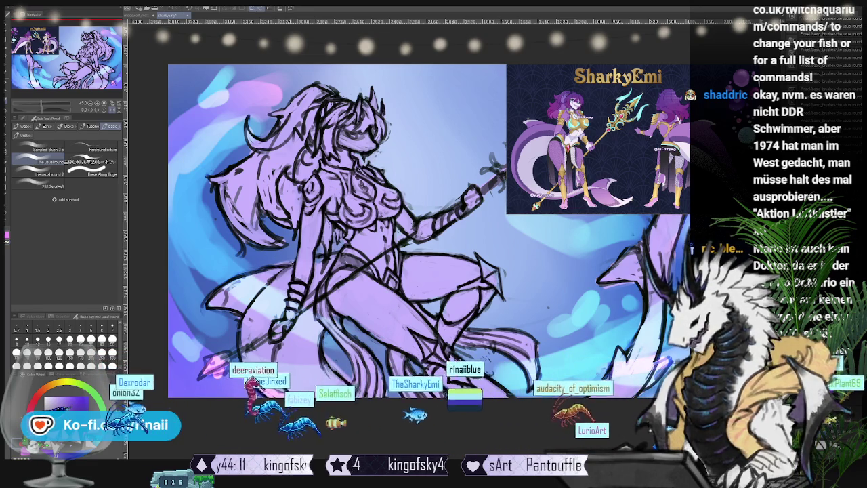
scroll(420, 203, "down", 2)
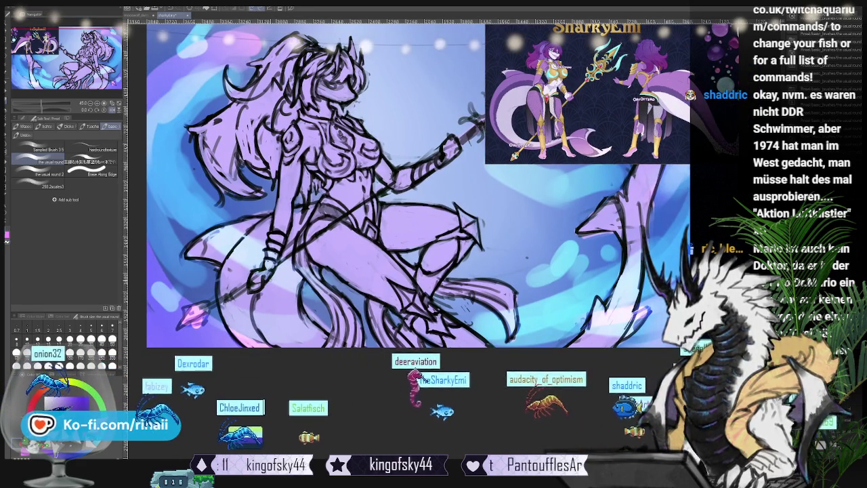
- Flip the view back to normal, reframe the figure, and rough in strokes beside the head
left_click_drag(406, 190, 429, 203)
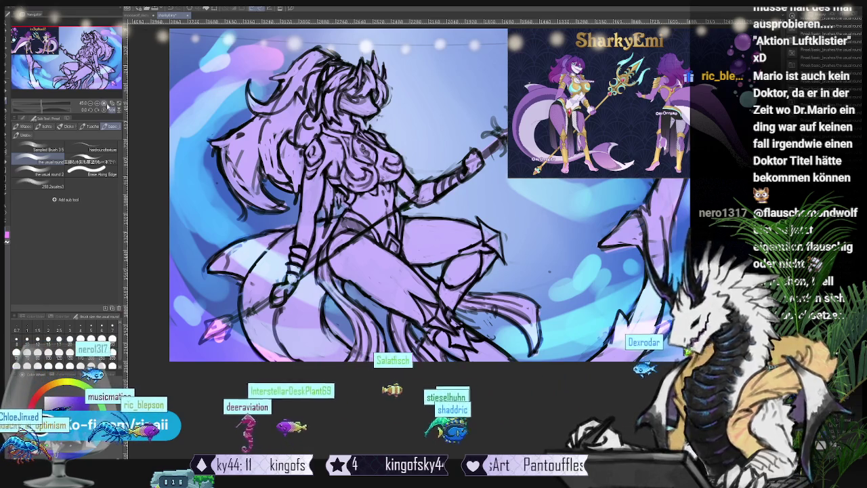
key("h")
scroll(582, 312, "up", 2)
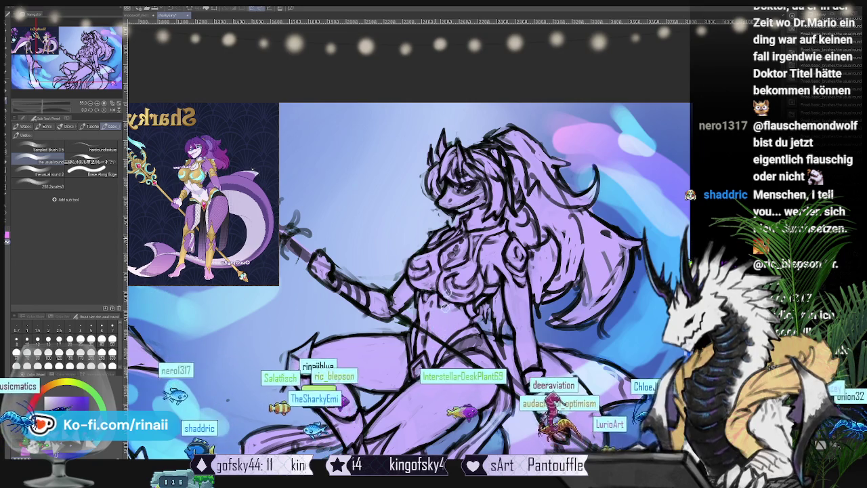
scroll(407, 271, "down", 1)
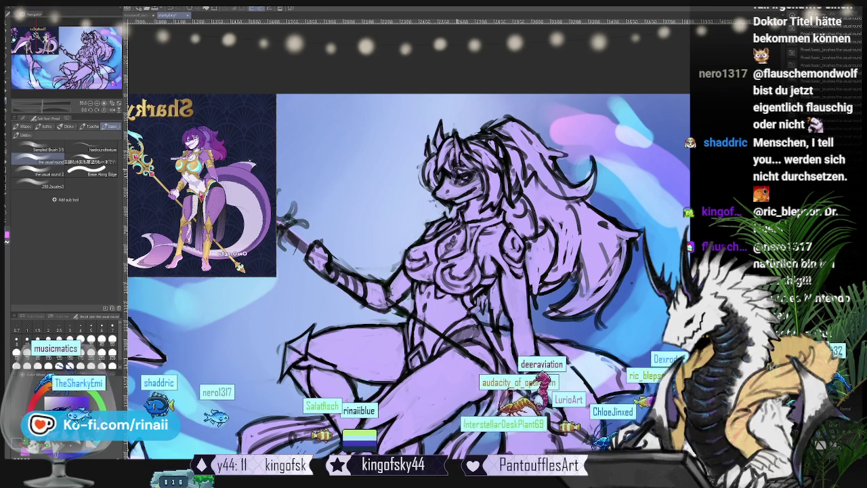
mouse_move(407, 271)
left_mouse_down()
mouse_move(381, 280)
mouse_move(440, 271)
left_mouse_up()
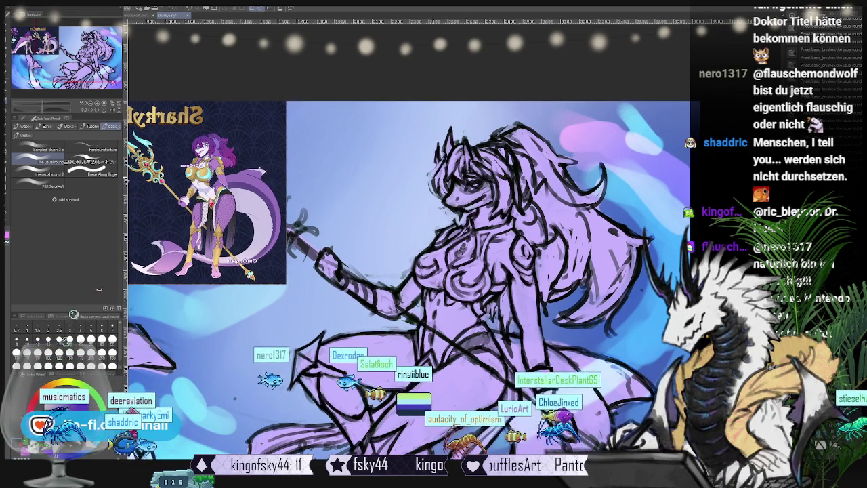
scroll(474, 271, "down", 2)
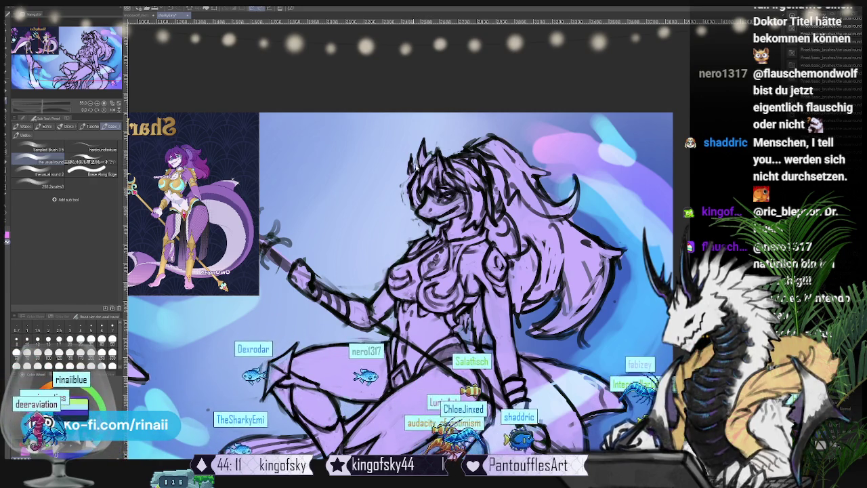
left_click_drag(407, 144, 415, 170)
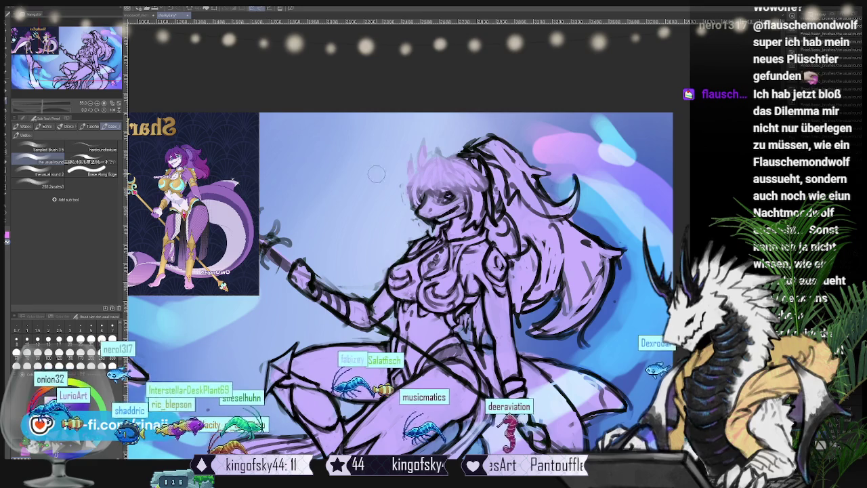
- Pick a thick paint brush and view the upper body mirrored horizontally
key("b")
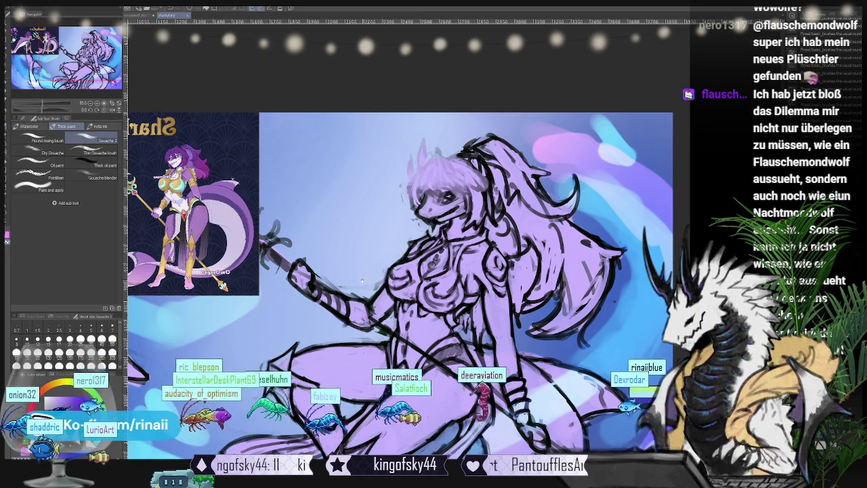
left_click_drag(364, 281, 373, 243)
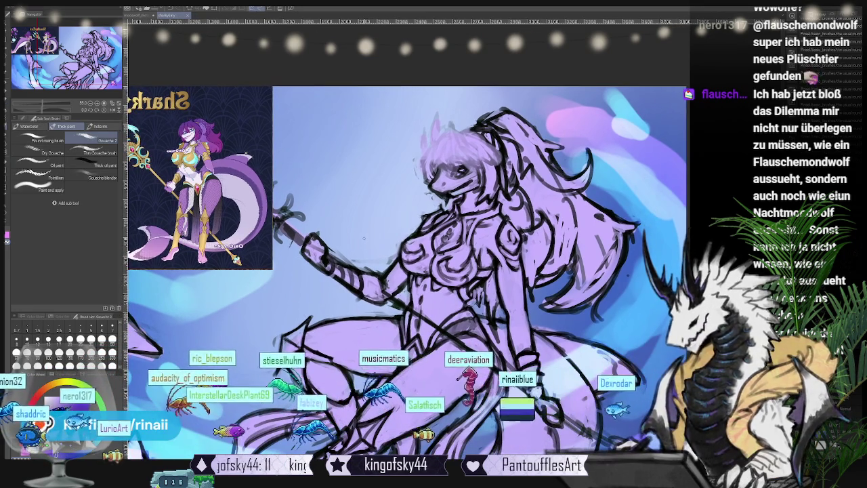
scroll(364, 239, "up", 1)
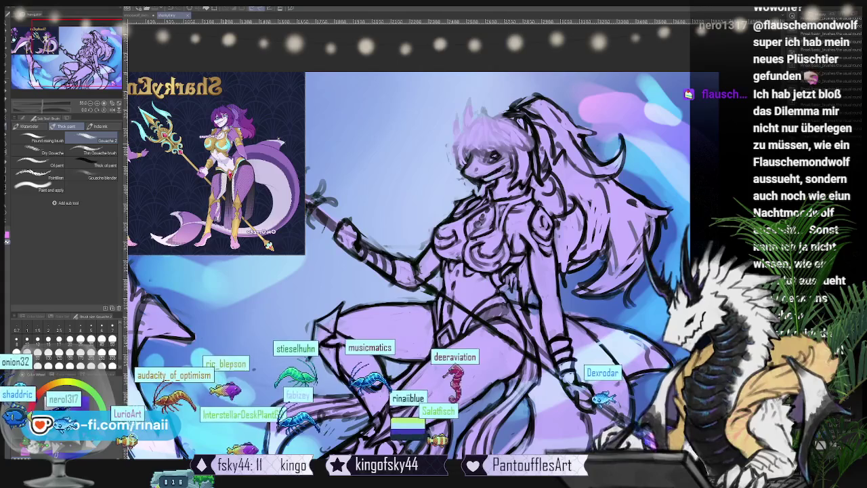
left_click(113, 110)
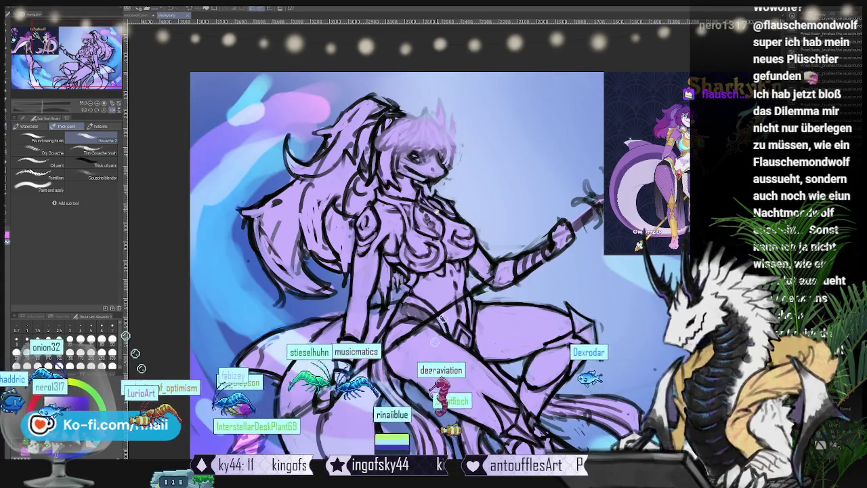
scroll(392, 236, "up", 1)
scroll(392, 236, "up", 1)
left_click_drag(393, 236, 338, 235)
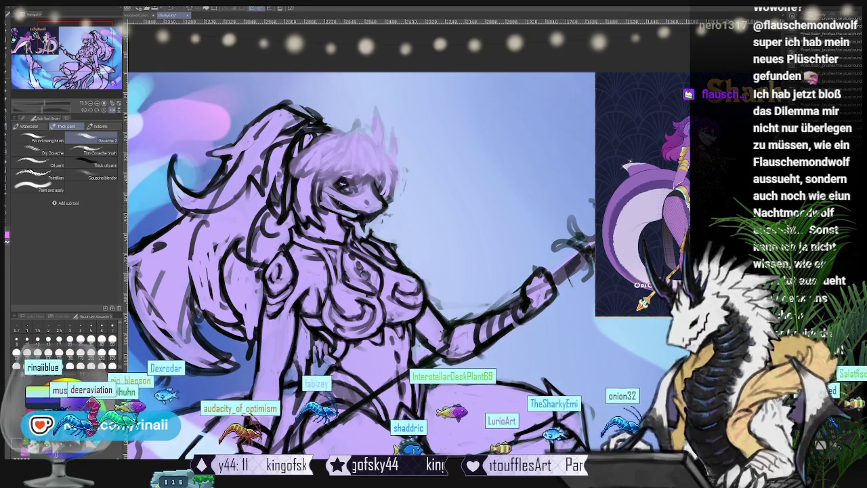
key("p")
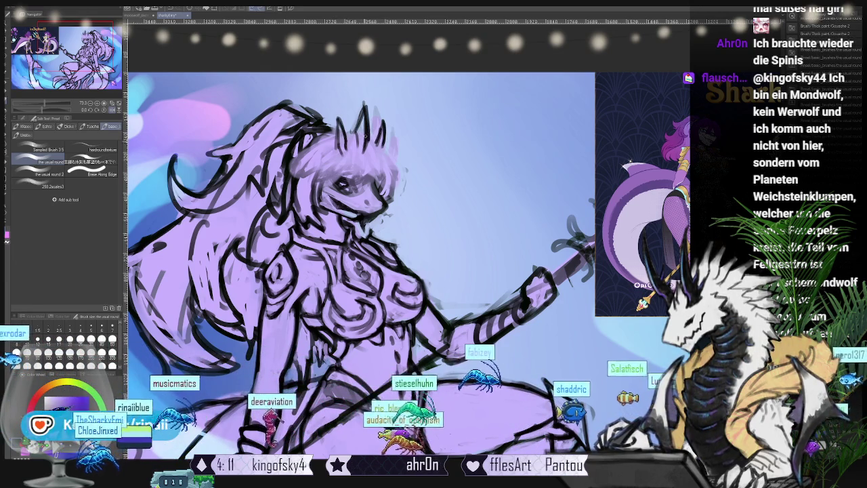
- Zoom out to re-ink the face, horns and hair, then unflip the canvas view
scroll(506, 326, "down", 1)
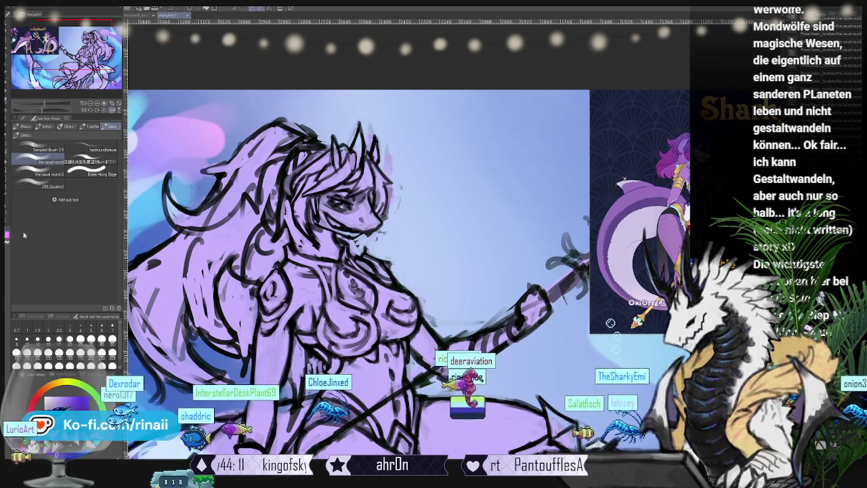
left_click(113, 110)
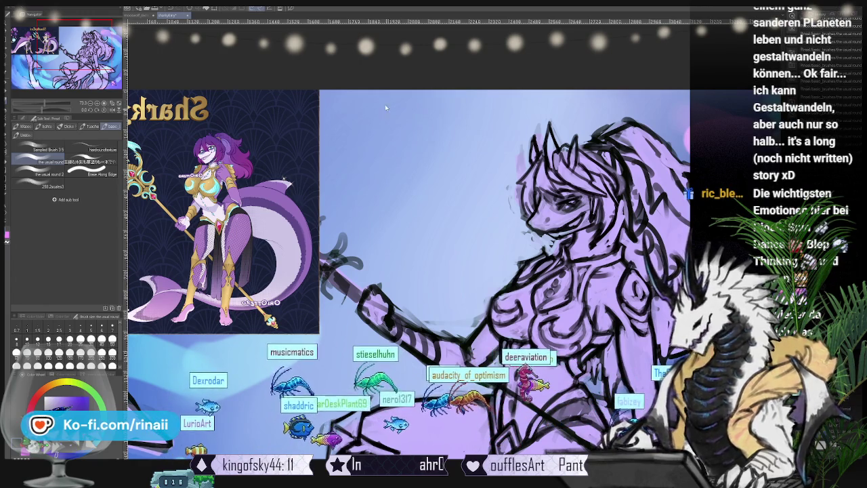
- Centre the shark-woman's head, hair and torso in view, ready for a lasso selection
scroll(449, 189, "up", 2)
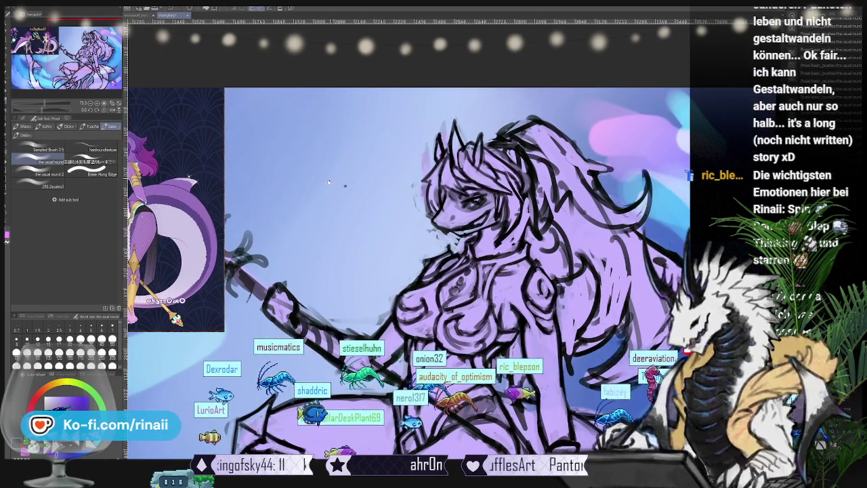
scroll(449, 189, "down", 1)
left_click_drag(446, 207, 371, 220)
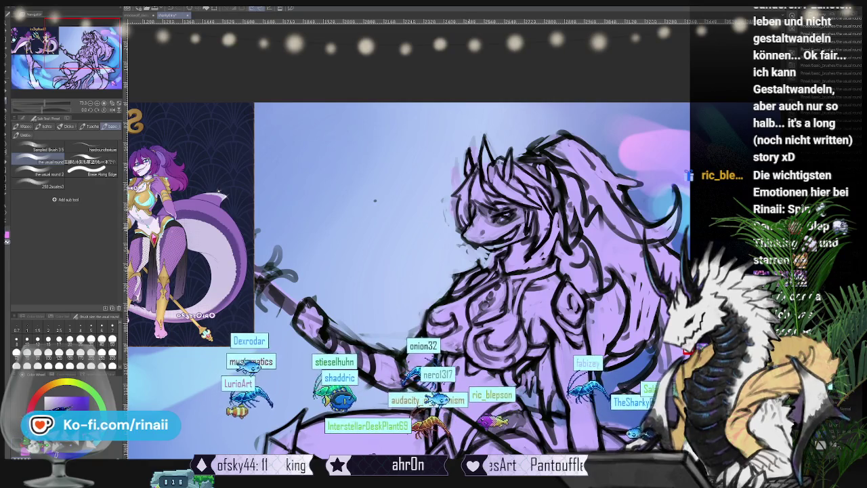
left_click_drag(375, 200, 318, 189)
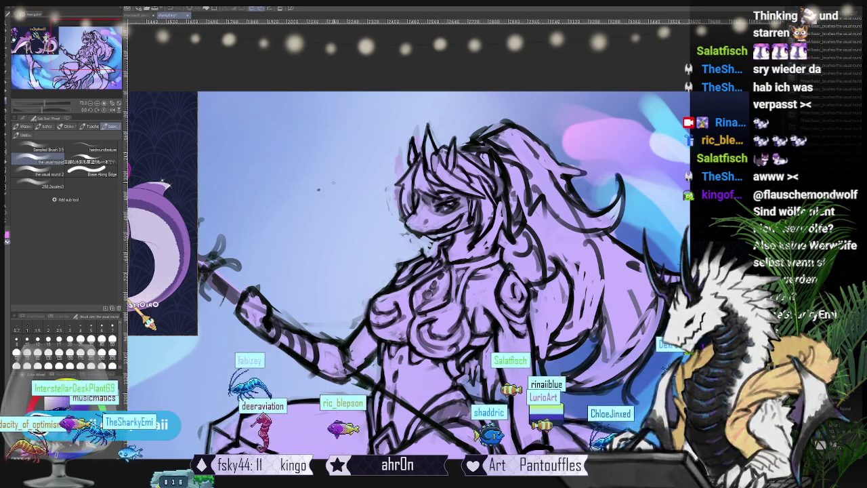
scroll(433, 271, "up", 2)
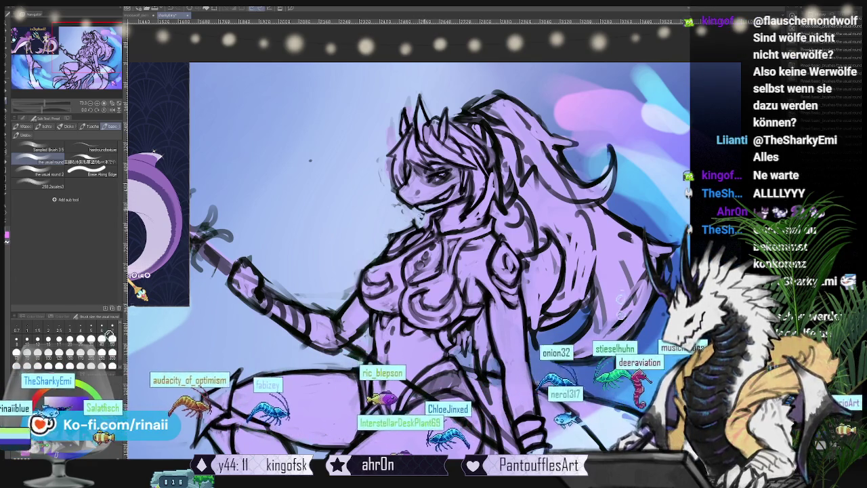
scroll(406, 257, "left", 3)
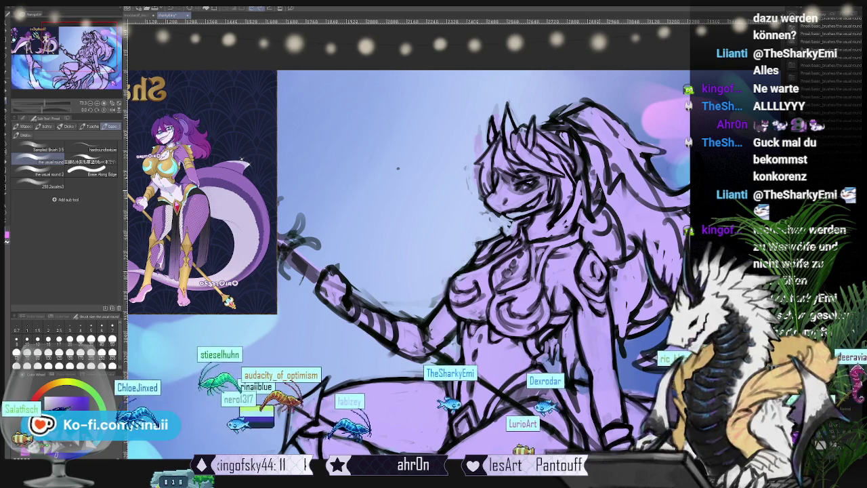
scroll(406, 264, "right", 3)
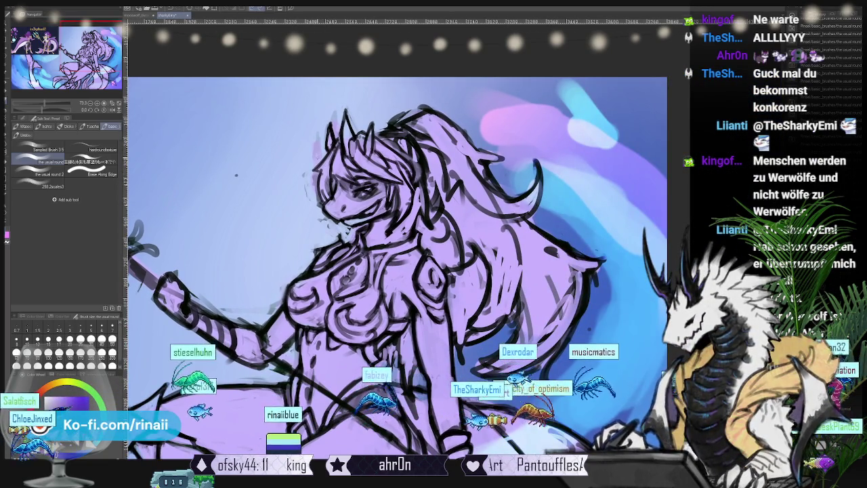
key("m")
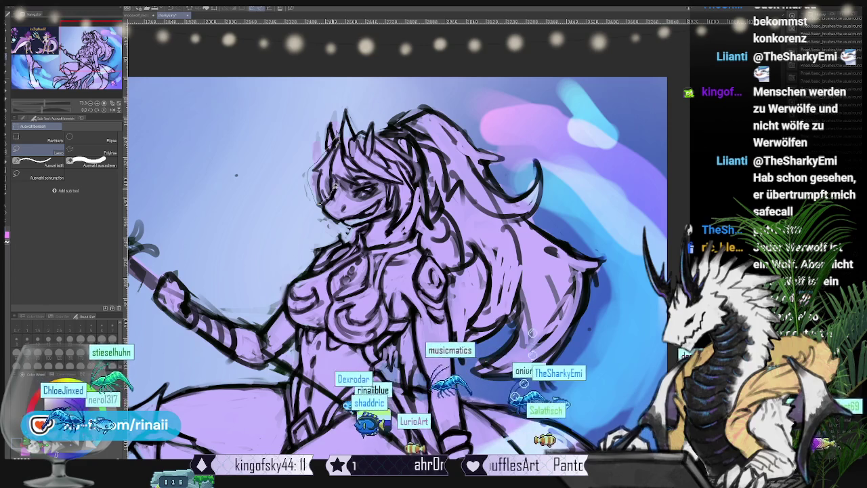
- Lasso the shark-woman's head, shift it a few pixels right, deselect, and resume brushing
left_click_drag(326, 197, 334, 139)
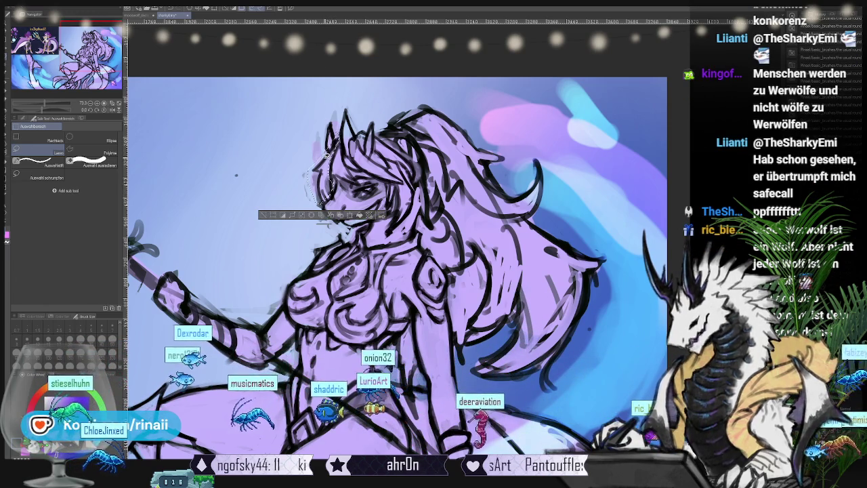
key("k")
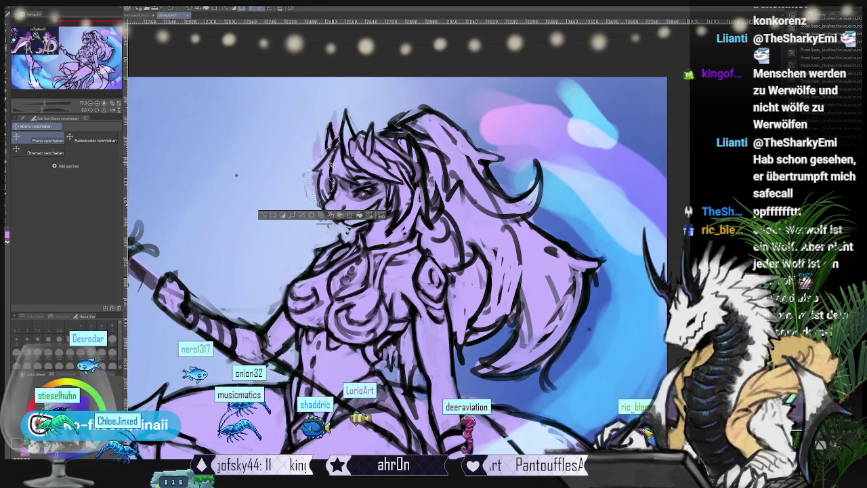
left_click_drag(322, 183, 328, 196)
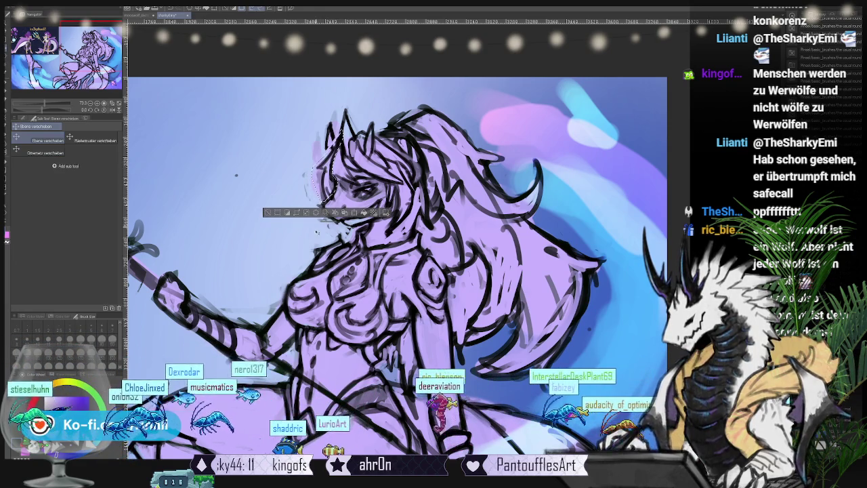
key("ctrl+d")
scroll(406, 237, "up", 2)
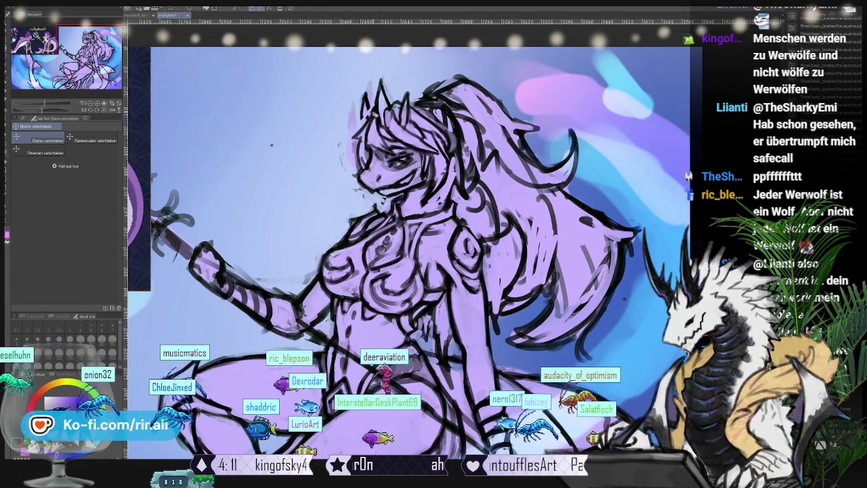
key("b")
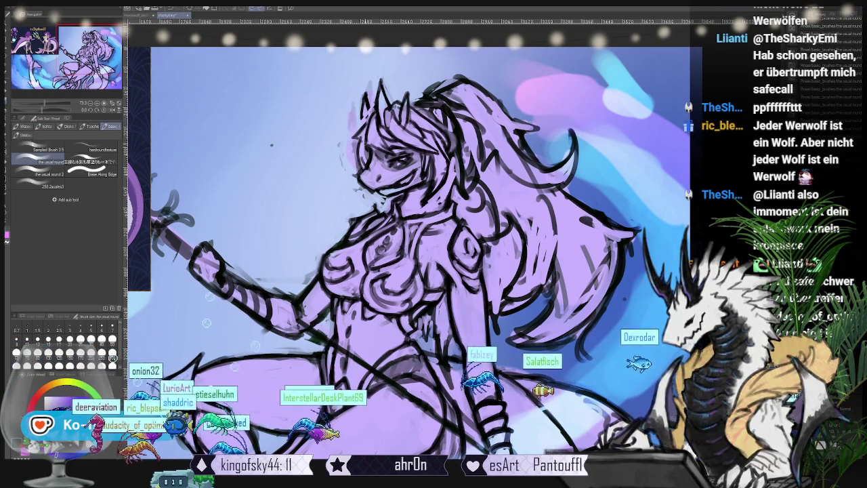
- Flip the canvas view horizontally to check the shark-woman drawing mirrored
scroll(406, 237, "up", 1)
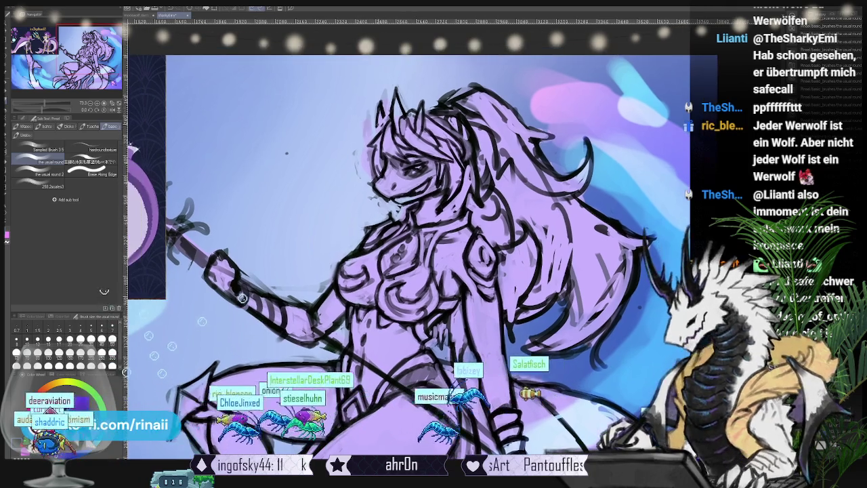
scroll(420, 258, "down", 1)
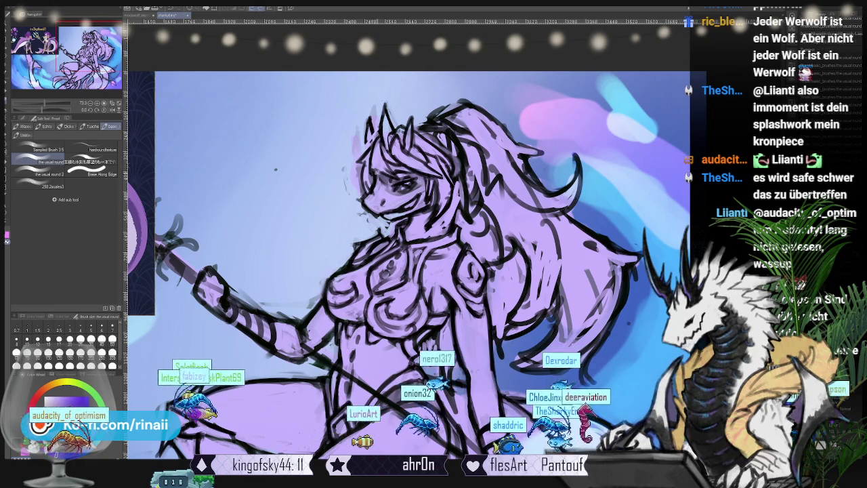
key("h")
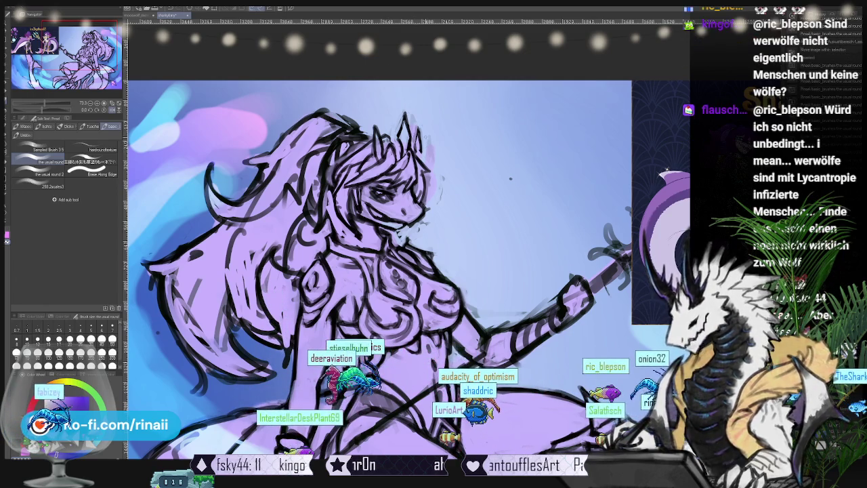
left_click_drag(407, 237, 366, 258)
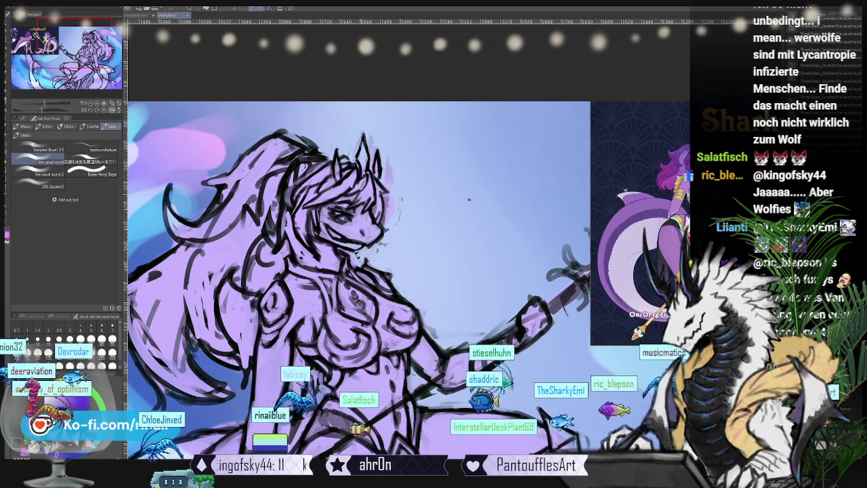
left_click_drag(468, 199, 509, 174)
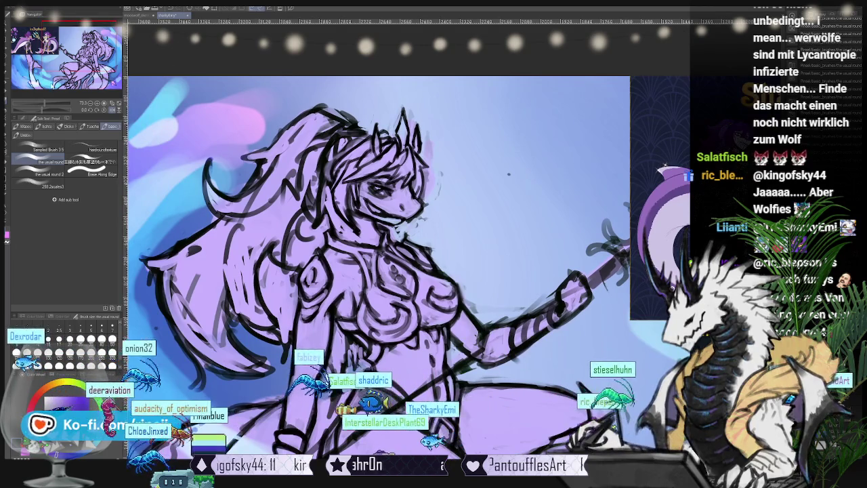
key("h")
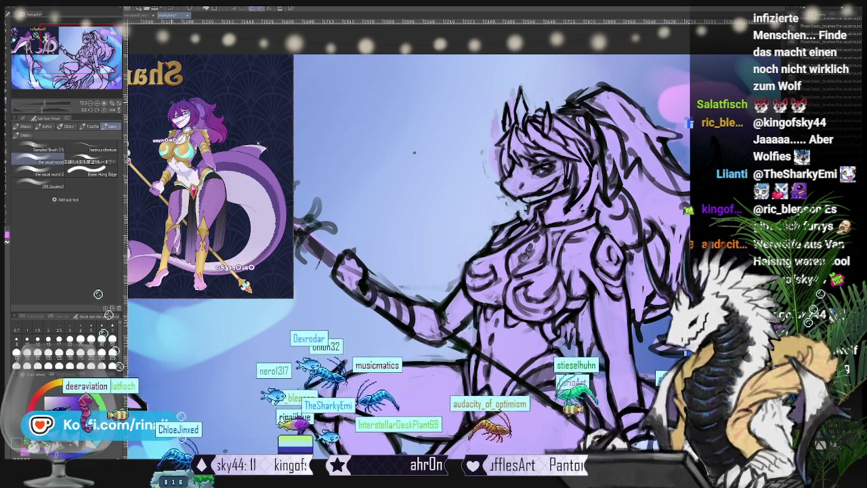
key("h")
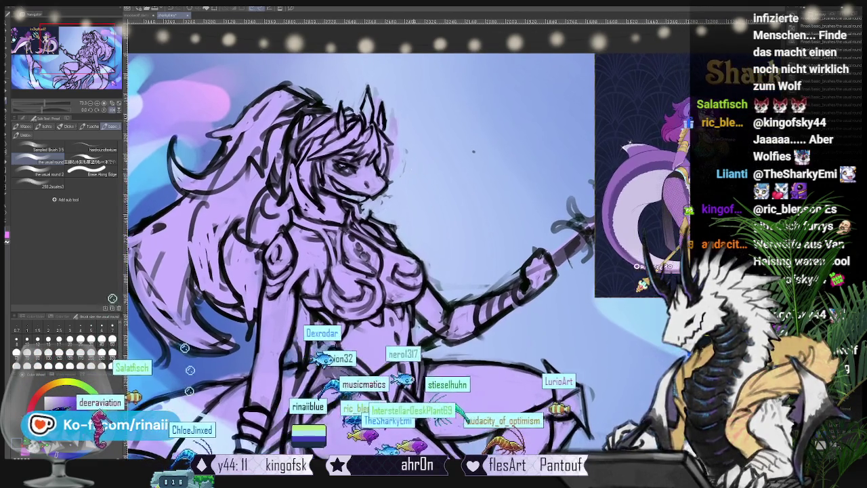
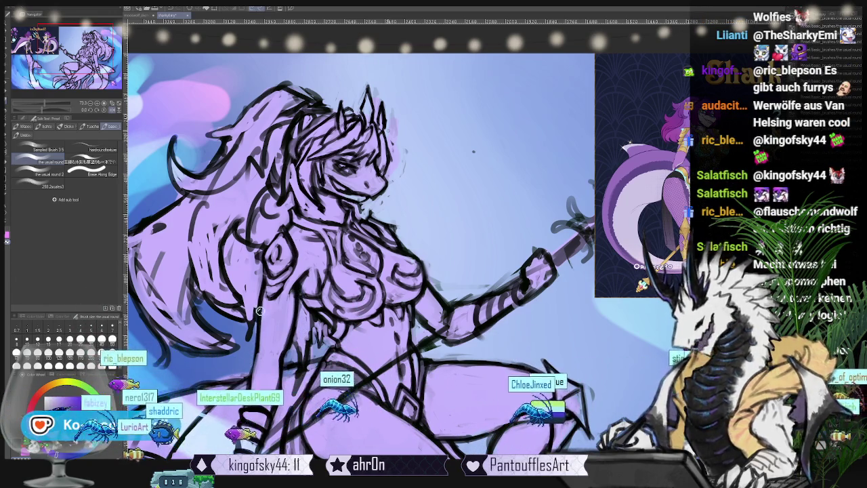
- Mirror the canvas view horizontally, then zoom and pan so the figure sits beside the reference
left_click(113, 110)
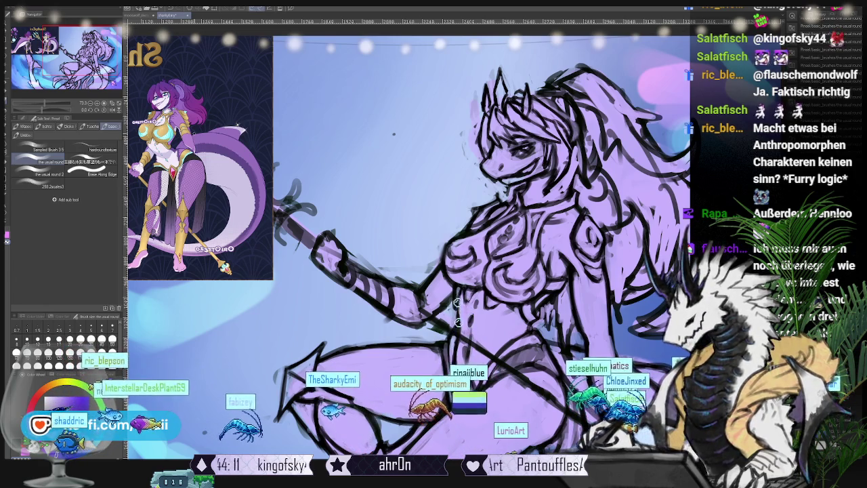
scroll(457, 305, "down", 2)
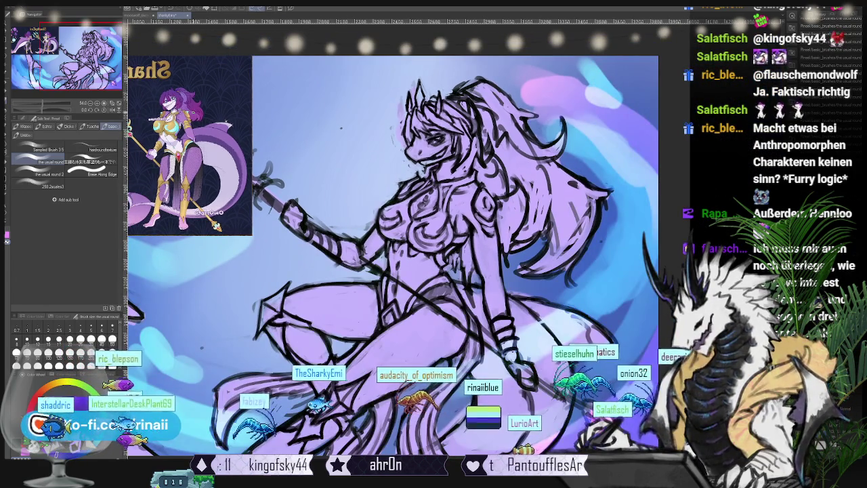
scroll(407, 258, "up", 1)
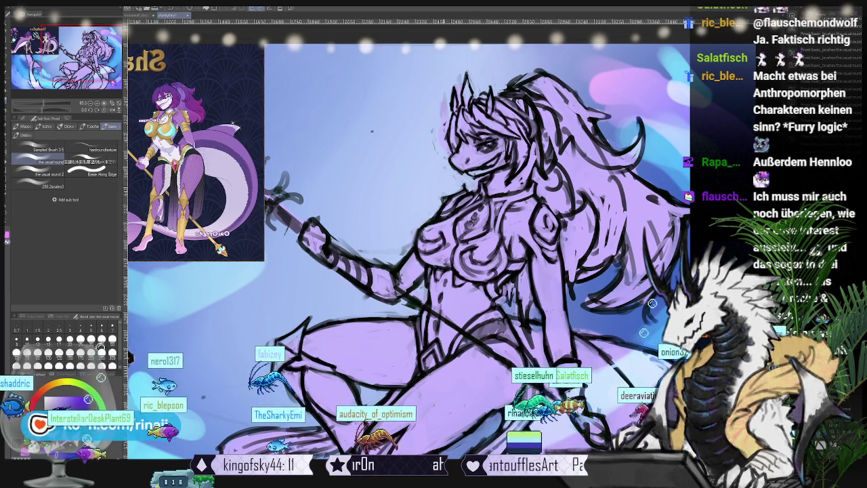
left_click_drag(640, 316, 528, 309)
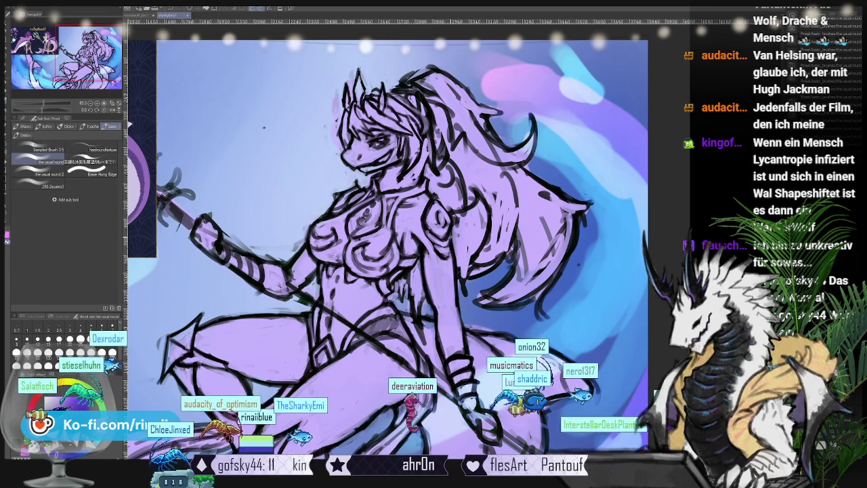
key("h")
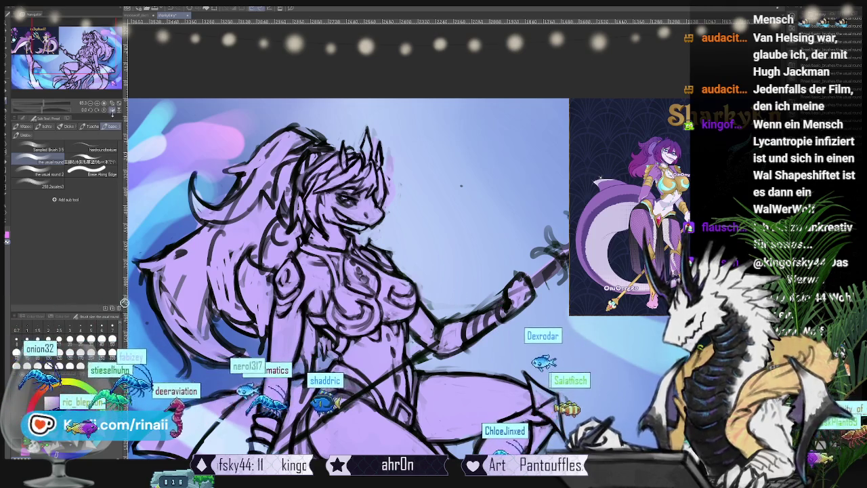
left_click(113, 111)
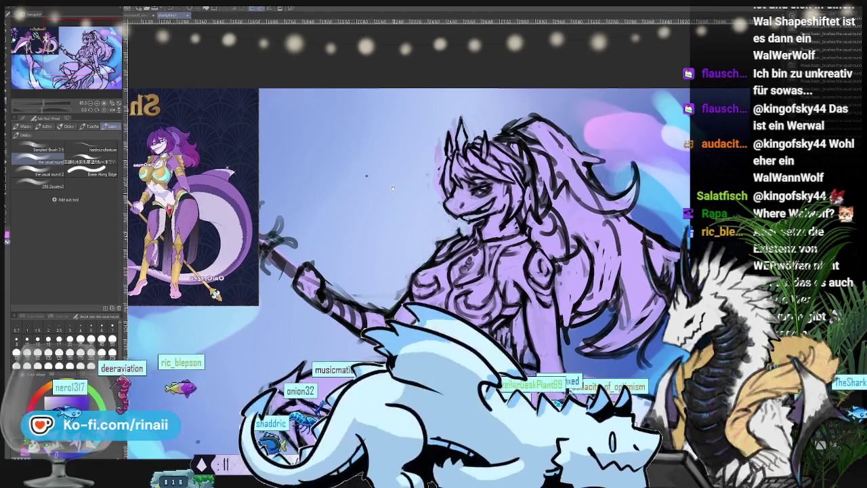
- Sketch a spiky fin shape left of the head with curved and diagonal black strokes
left_click_drag(357, 142, 353, 193)
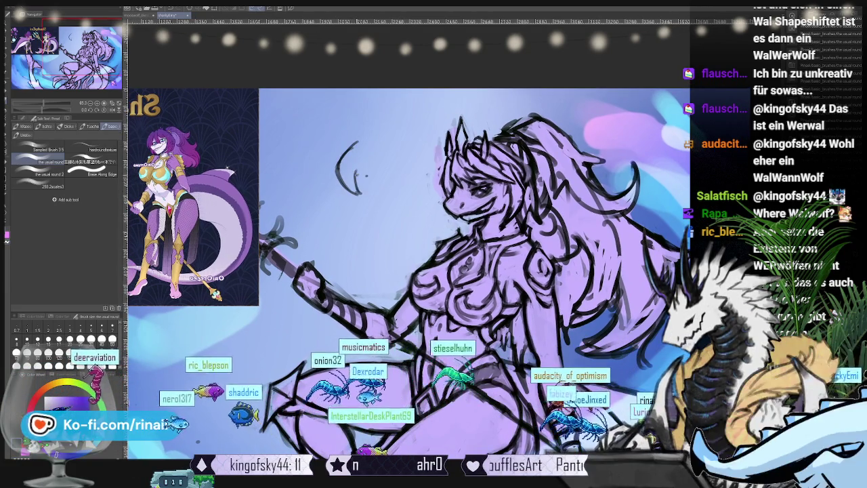
left_click_drag(353, 144, 395, 191)
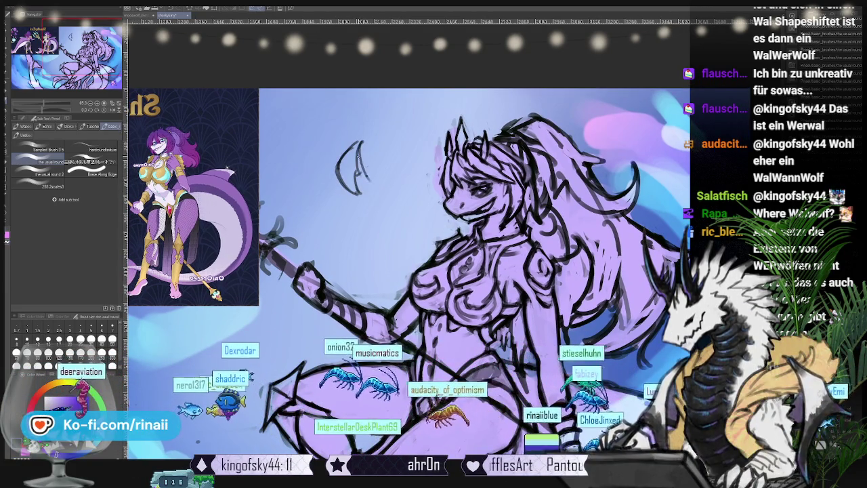
left_click_drag(355, 144, 399, 192)
left_click_drag(341, 141, 348, 150)
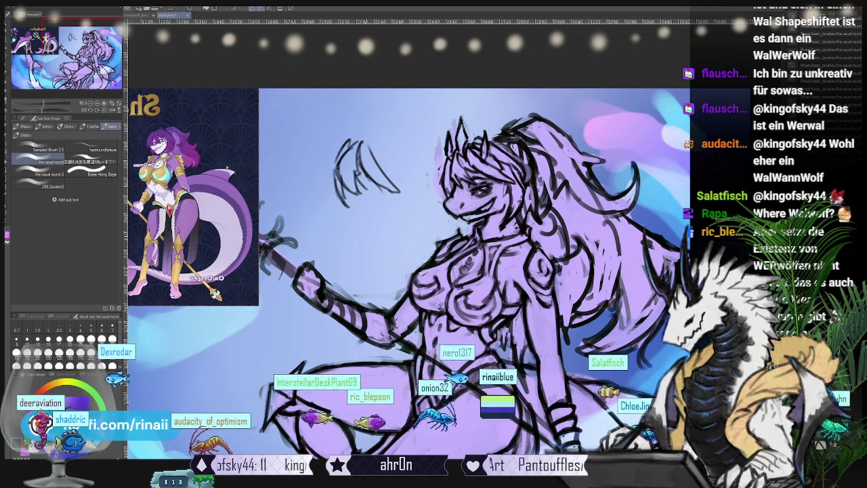
left_click_drag(392, 171, 384, 226)
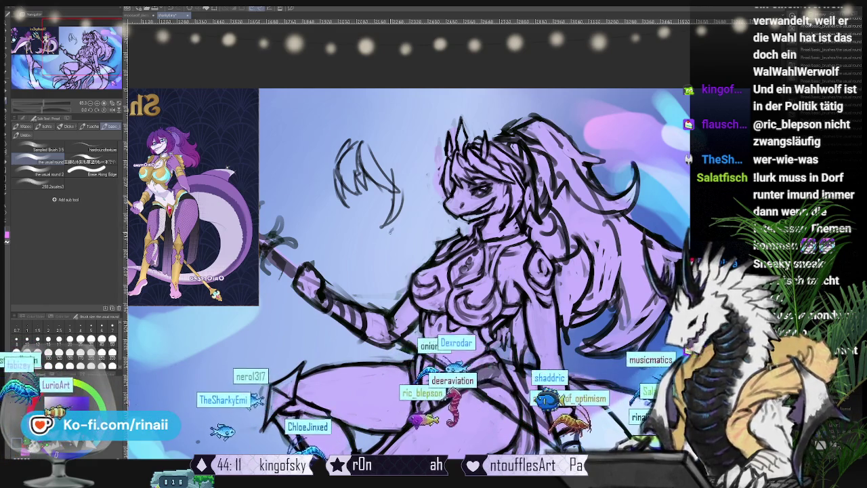
scroll(406, 271, "right", 2)
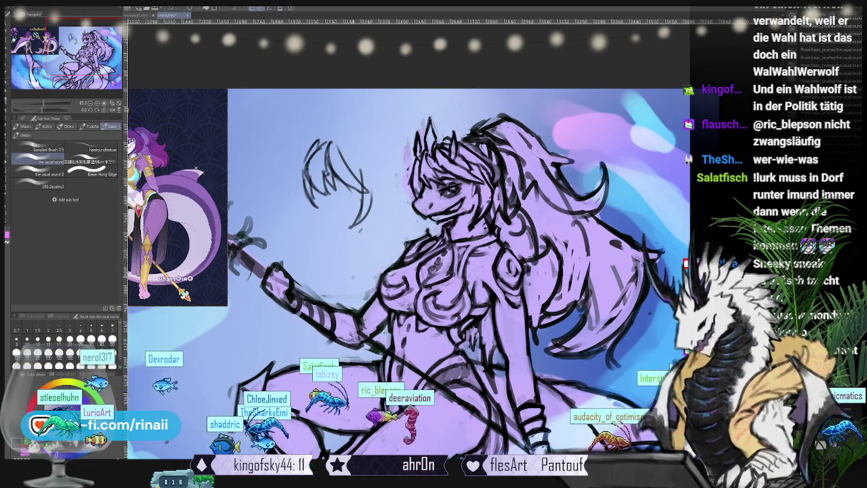
scroll(406, 271, "right", 2)
scroll(406, 271, "up", 1)
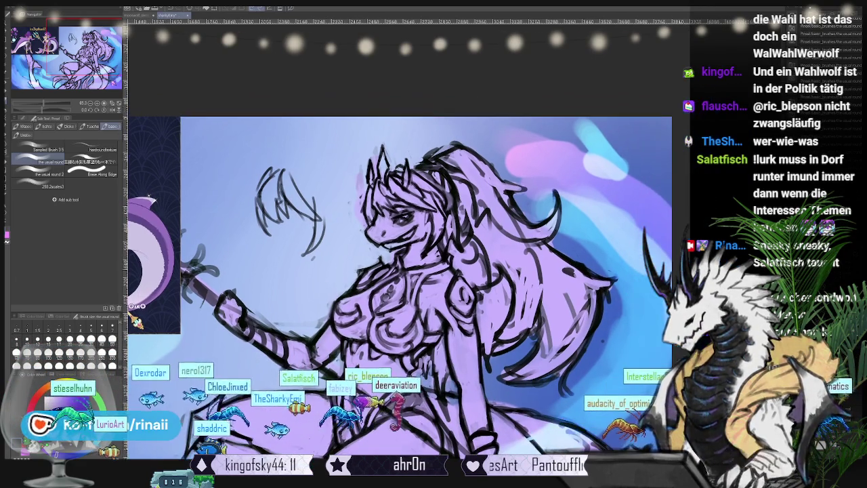
key("m")
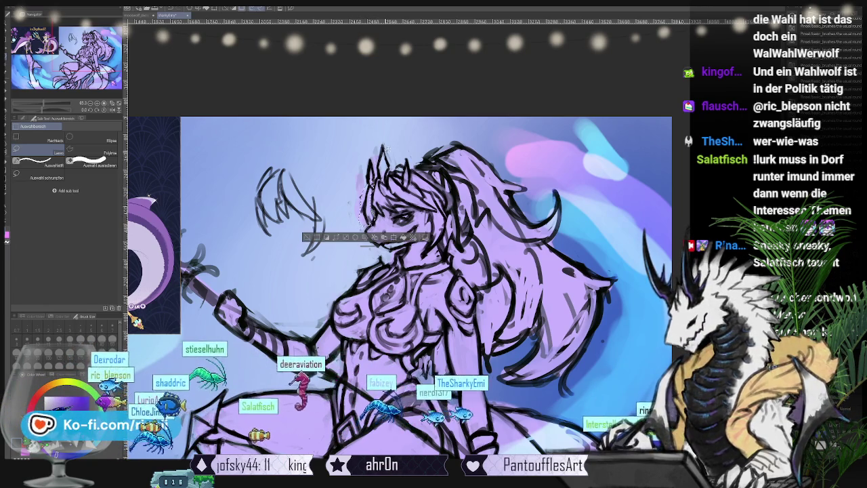
key("v")
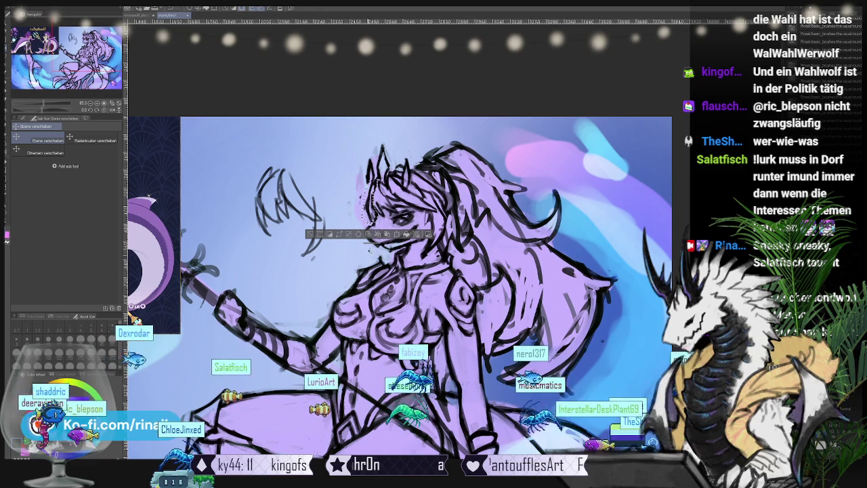
key("ctrl+d")
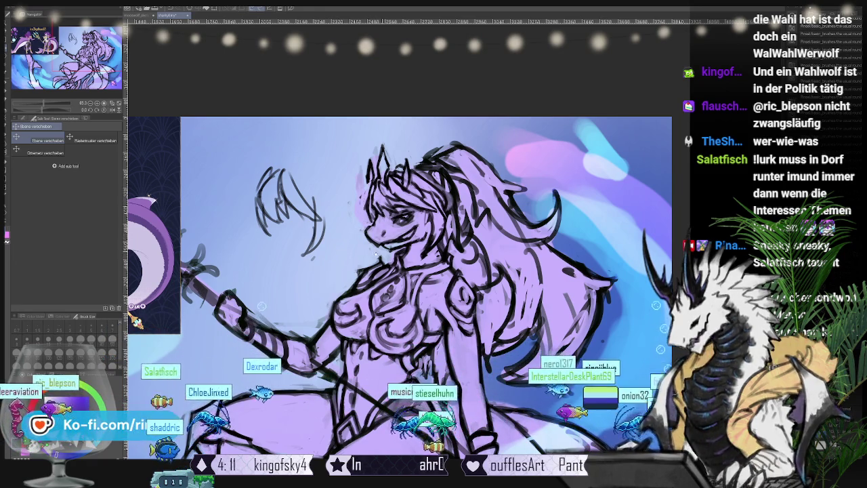
left_click_drag(330, 251, 288, 267)
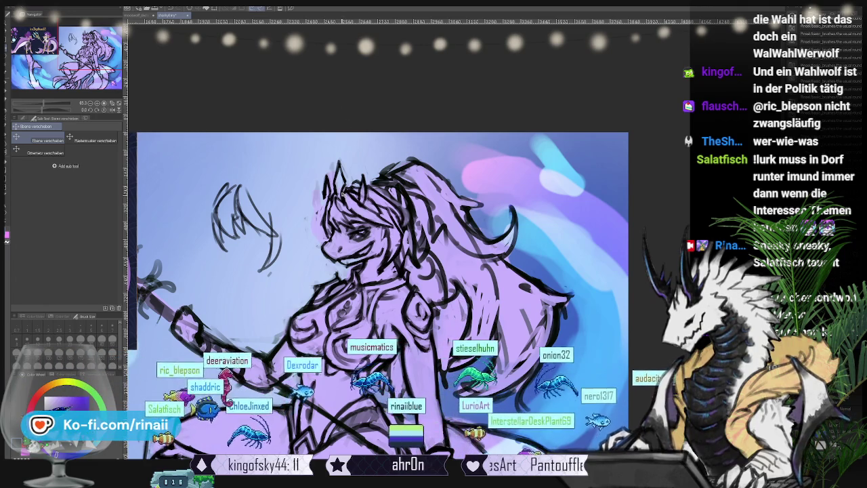
key("b")
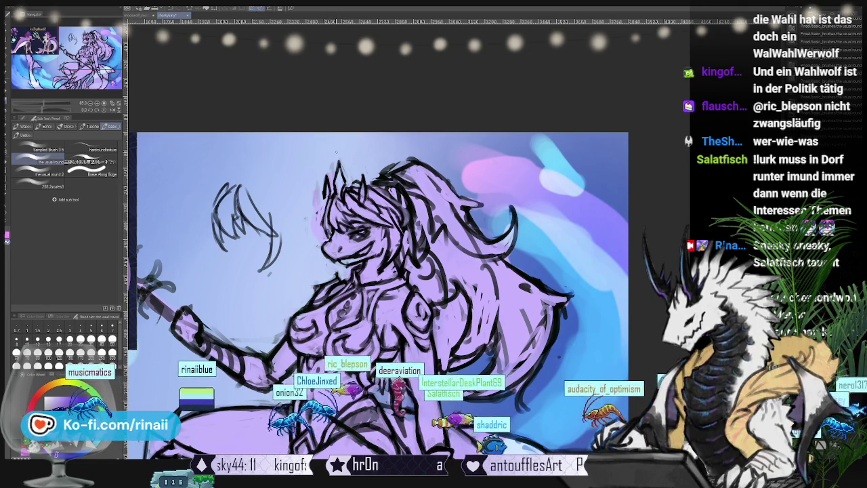
- Pan and zoom the view to bring the reference painting beside the sketch
left_click_drag(338, 271, 454, 214)
mouse_move(406, 270)
left_mouse_down()
mouse_move(417, 273)
mouse_move(322, 315)
left_mouse_up()
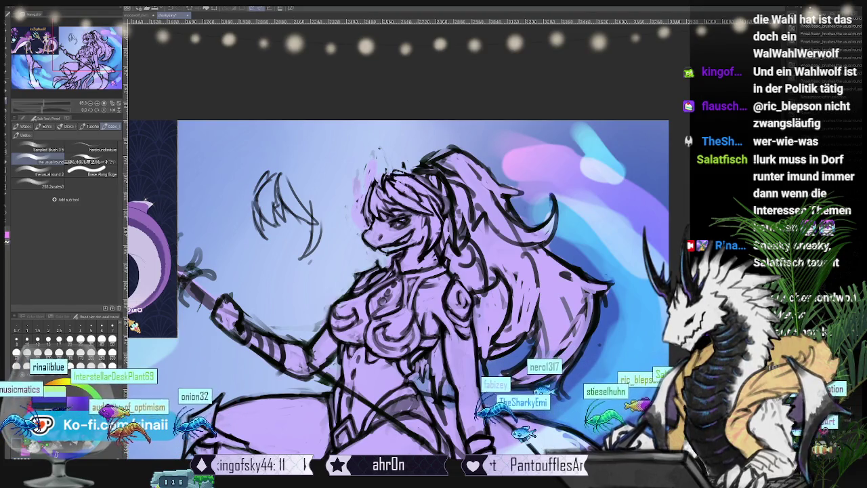
left_click_drag(406, 270, 356, 267)
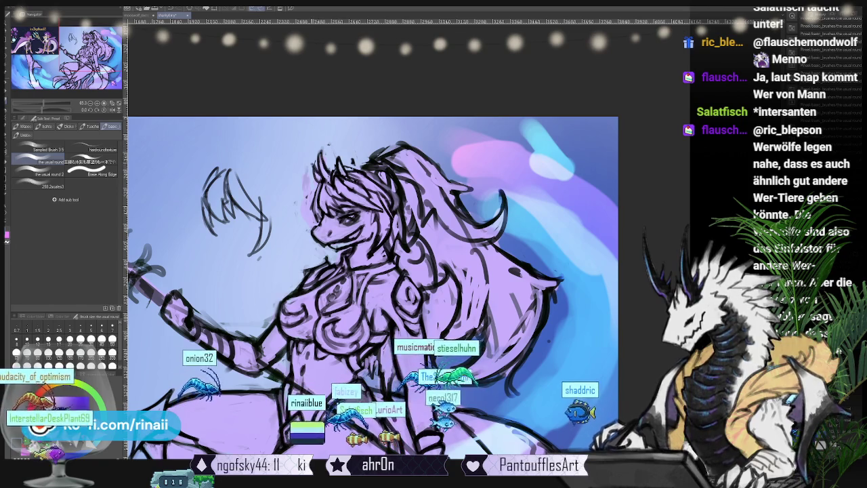
scroll(373, 285, "right", 3)
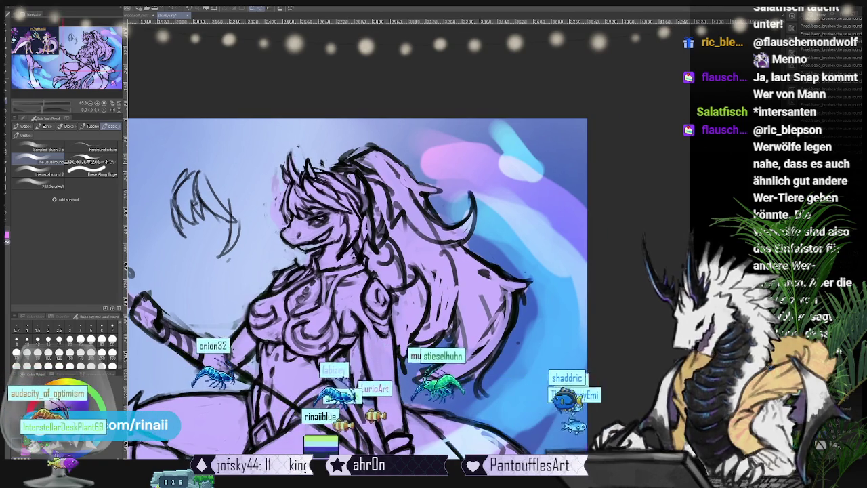
scroll(376, 281, "up", 1)
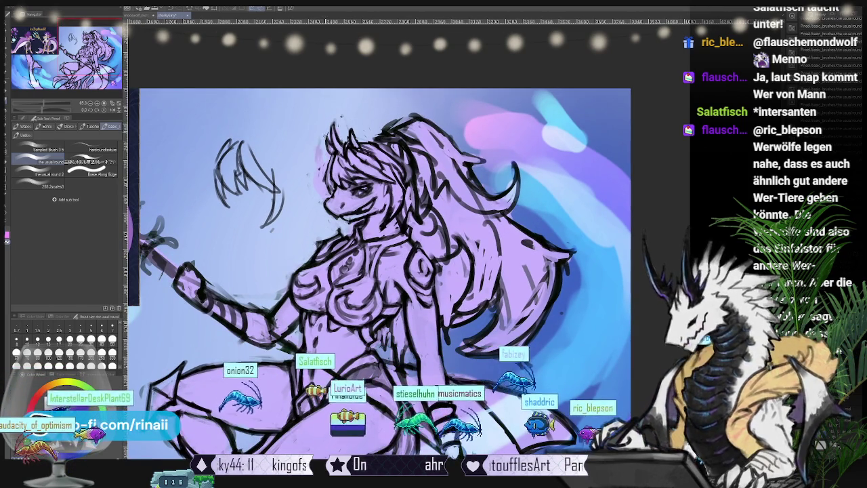
scroll(383, 271, "up", 1)
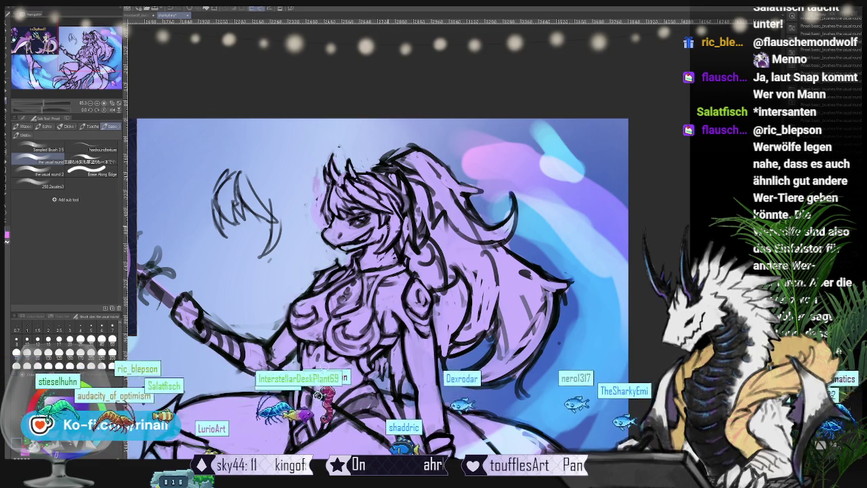
left_click_drag(379, 271, 436, 258)
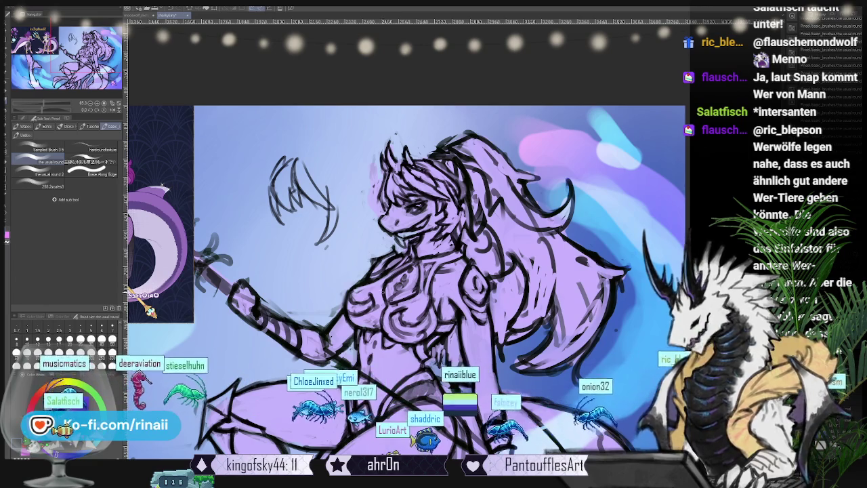
- Mirror the canvas to check the drawing, then lighten a small area of the head
key("h")
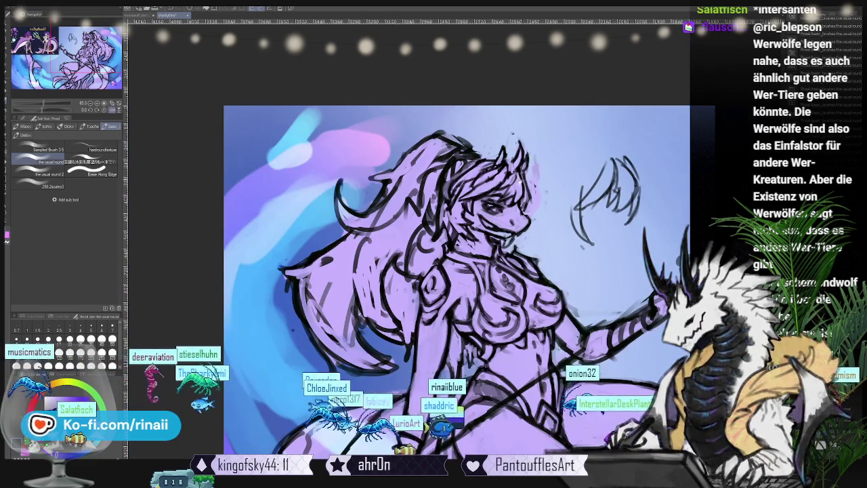
scroll(359, 298, "up", 2)
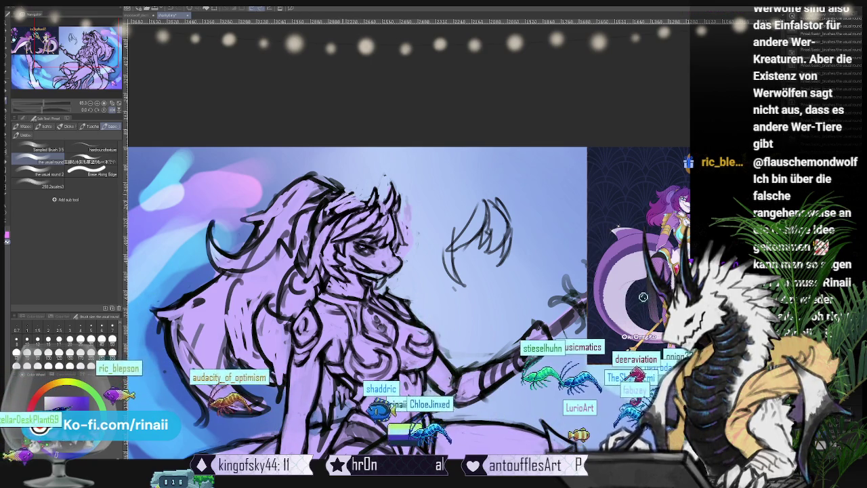
left_click_drag(319, 193, 352, 224)
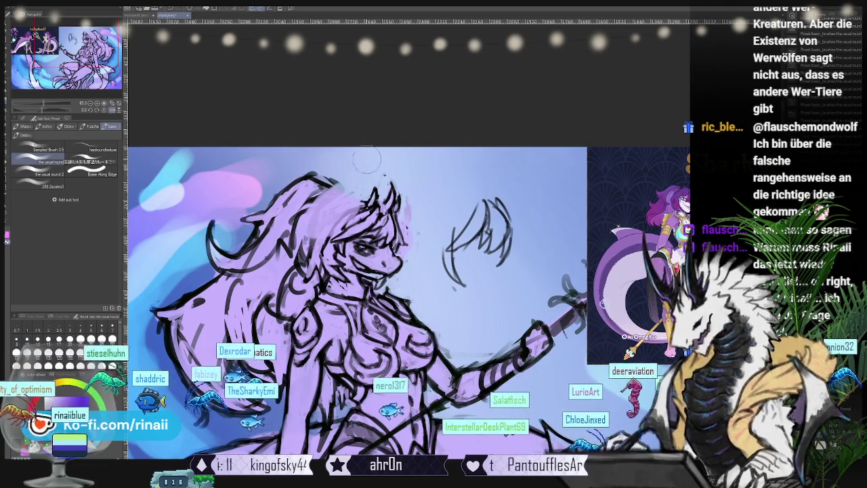
- Toggle to the Thick paint gouache brushes and back, then zoom in slightly on the head
key("b")
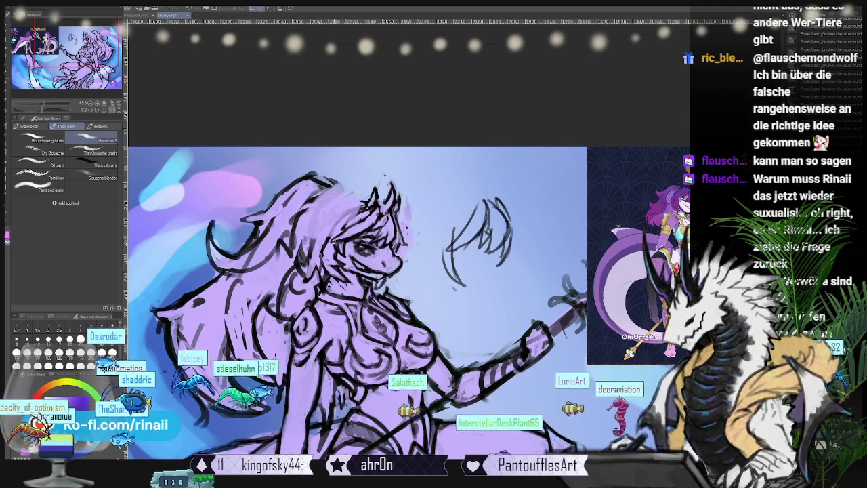
key("b")
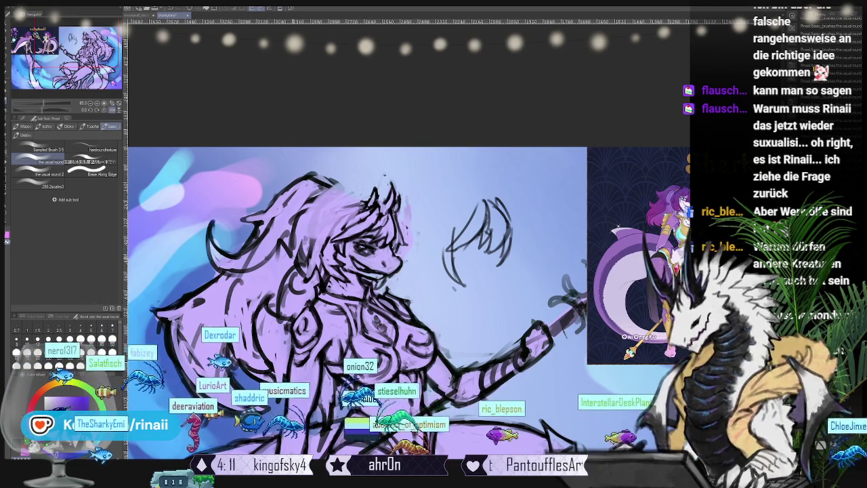
key("ctrl+plus")
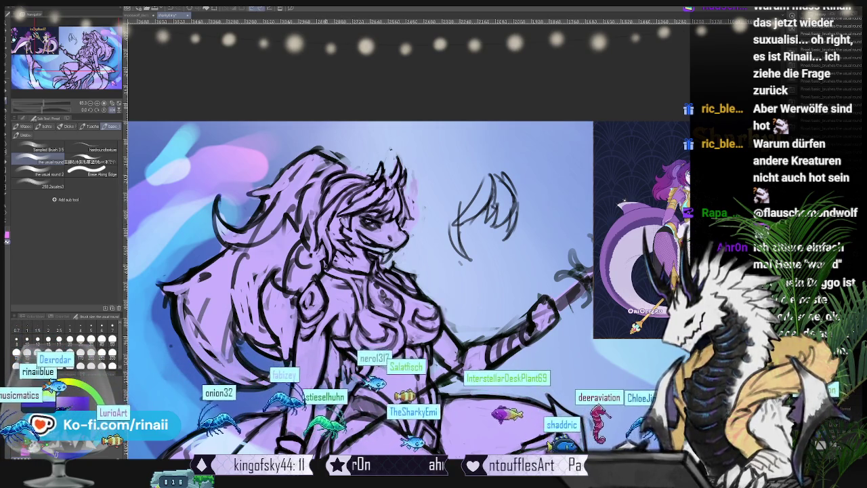
- Mirror the drawing and reference view horizontally, then pan to frame them
key("h")
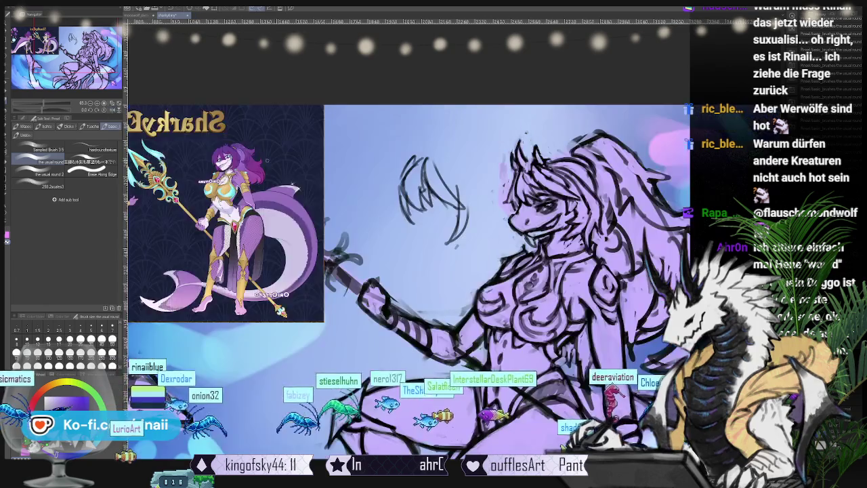
scroll(406, 271, "right", 5)
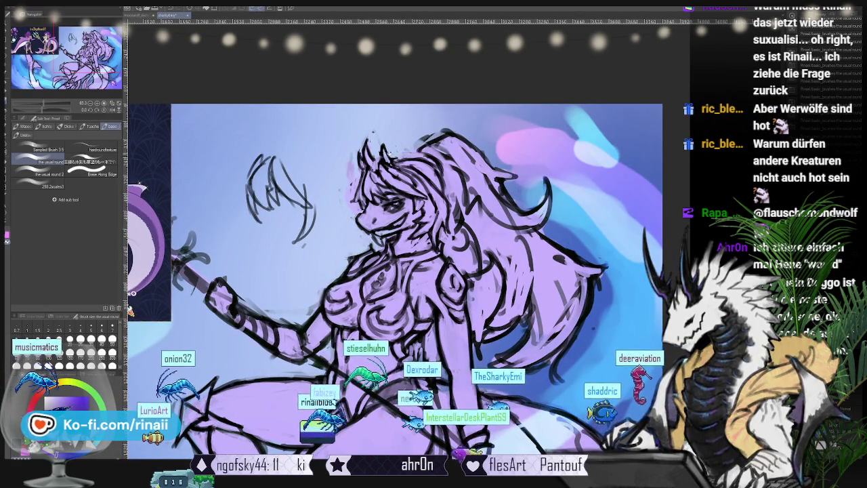
scroll(406, 271, "left", 4)
scroll(406, 271, "right", 1)
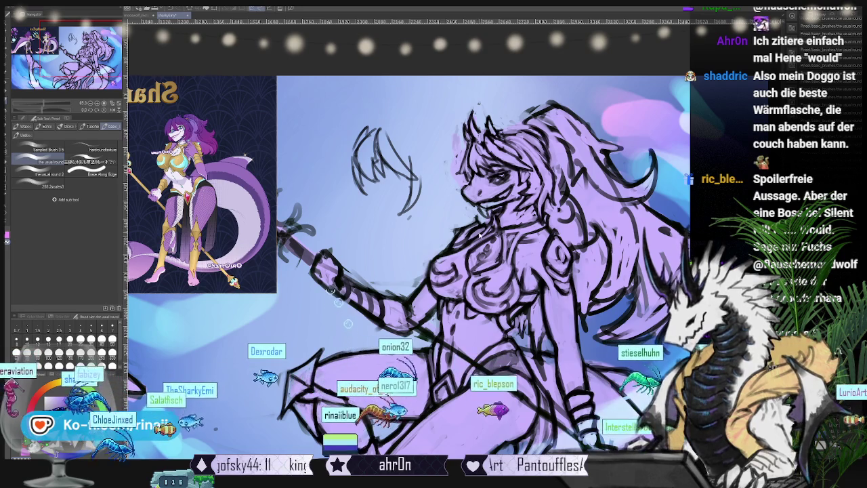
left_click_drag(436, 237, 387, 238)
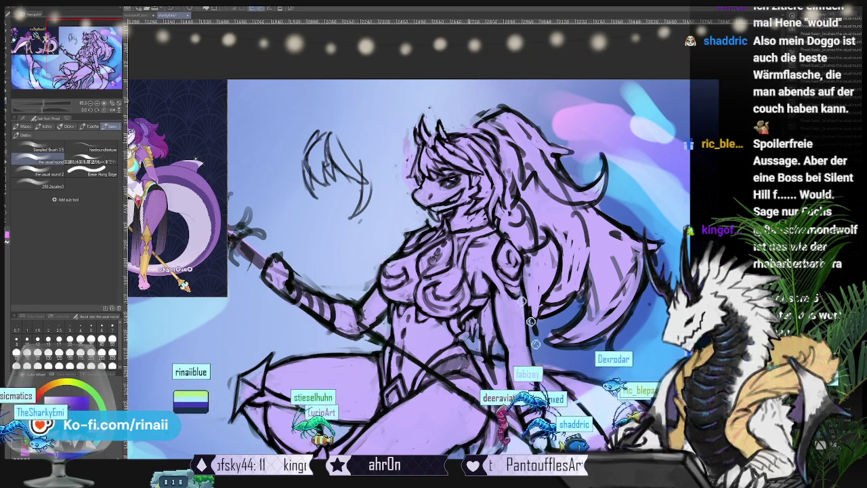
- Pan around the legs and tail while sketching, then flip the view back to normal
left_click_drag(531, 321, 582, 297)
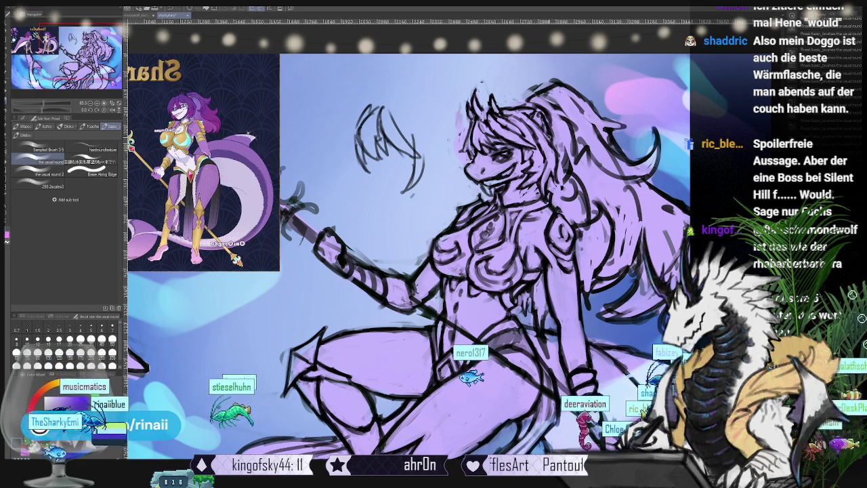
left_click_drag(434, 244, 386, 267)
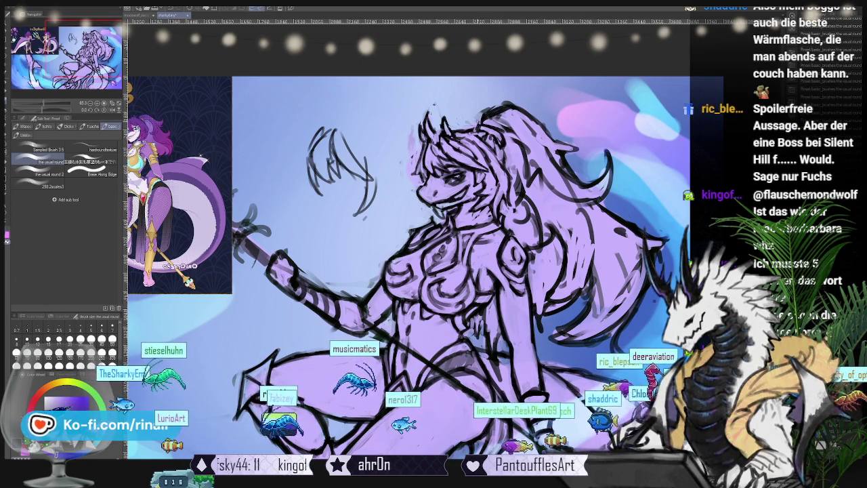
left_click_drag(406, 271, 451, 225)
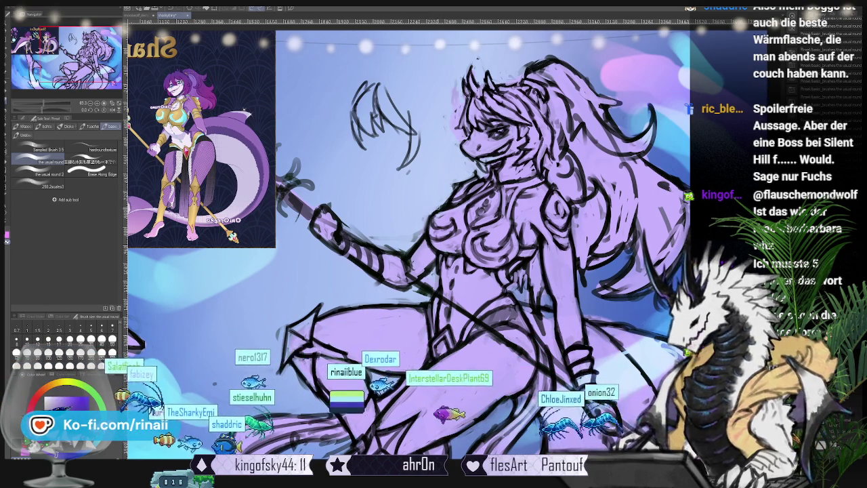
key("h")
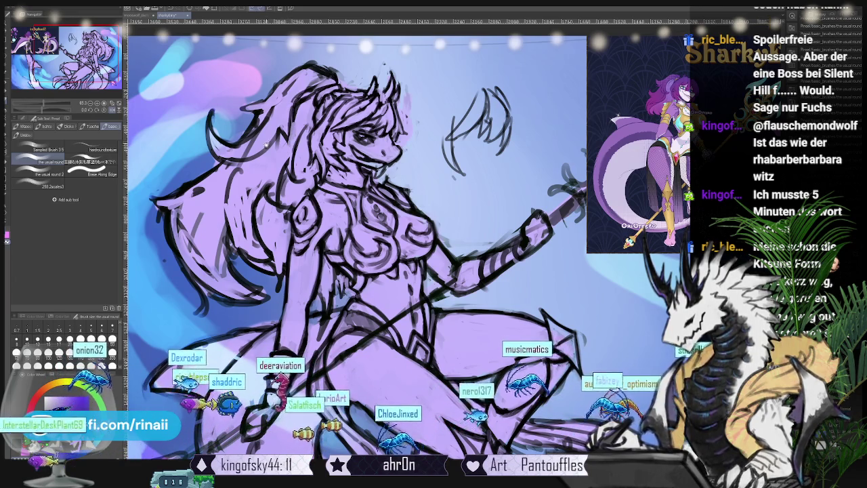
- Zoom out and pan to see the whole figure, then mirror the canvas to check proportions
key("ctrl+minus")
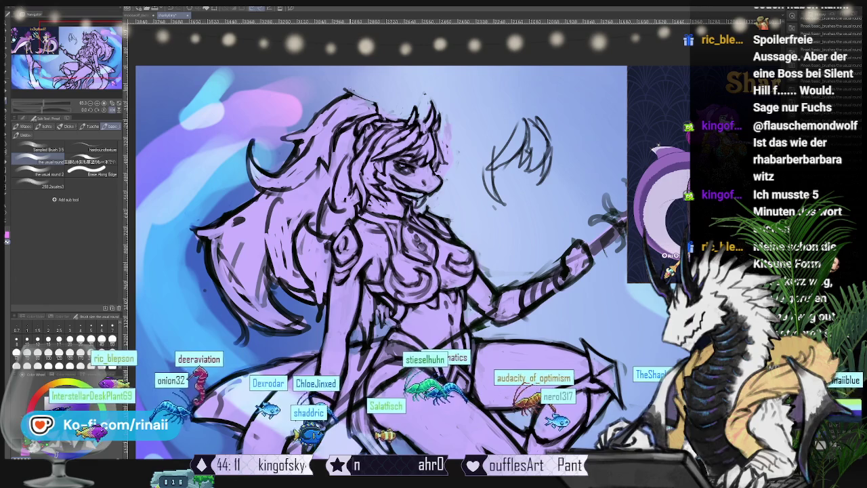
left_click_drag(351, 82, 404, 21)
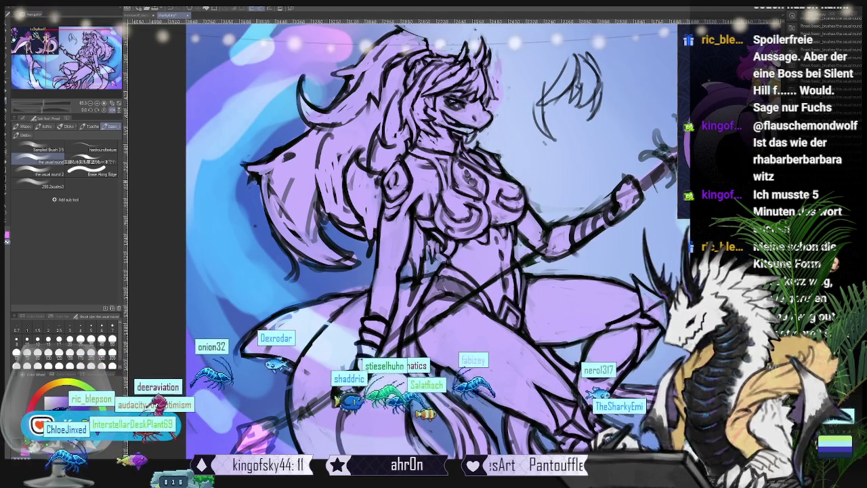
scroll(433, 244, "right", 2)
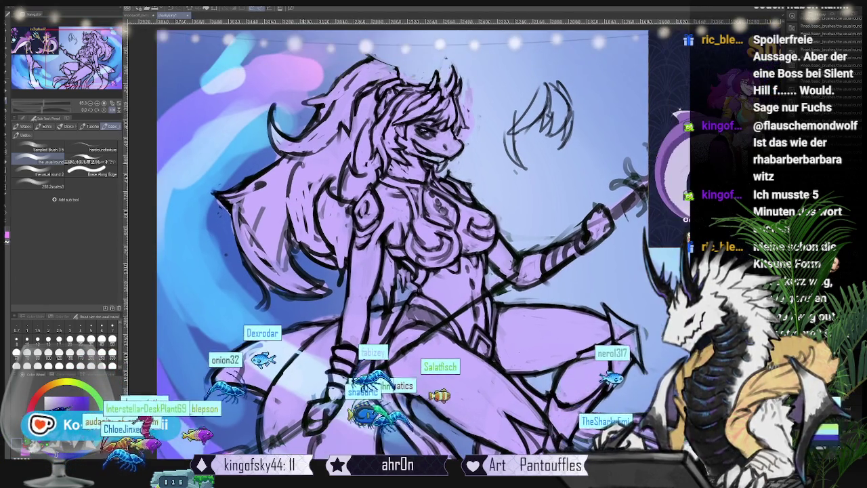
scroll(434, 244, "right", 2)
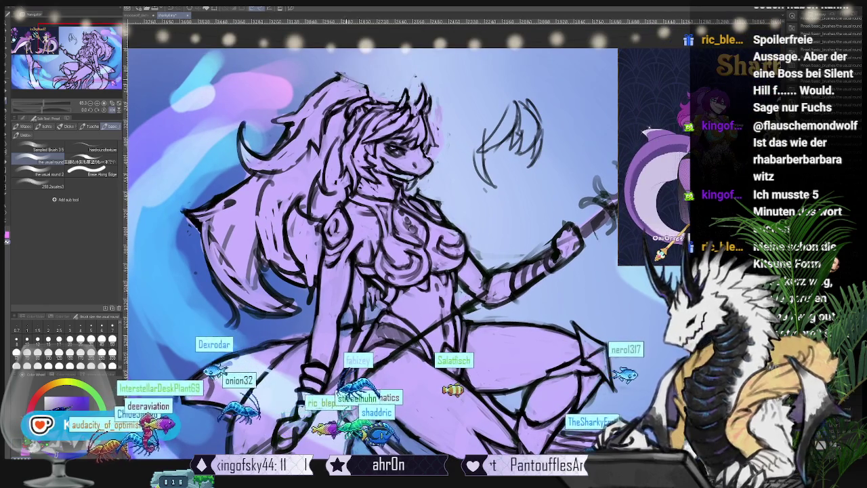
scroll(373, 244, "up", 1)
scroll(372, 243, "up", 1)
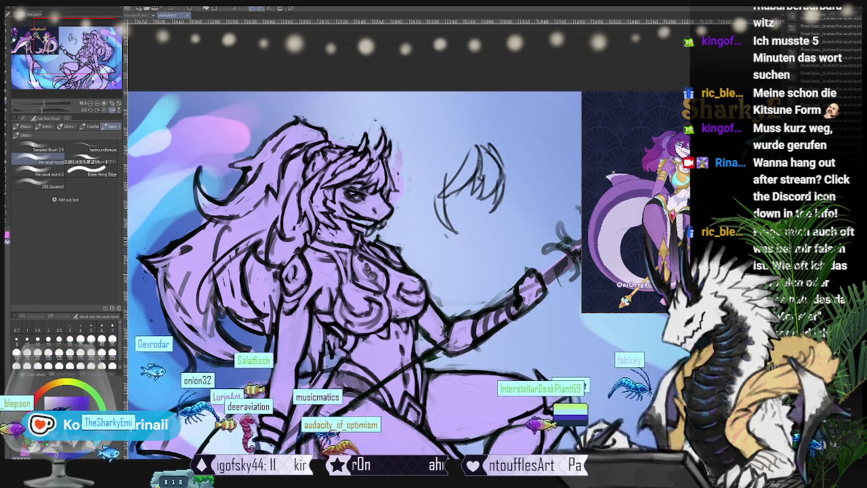
key("h")
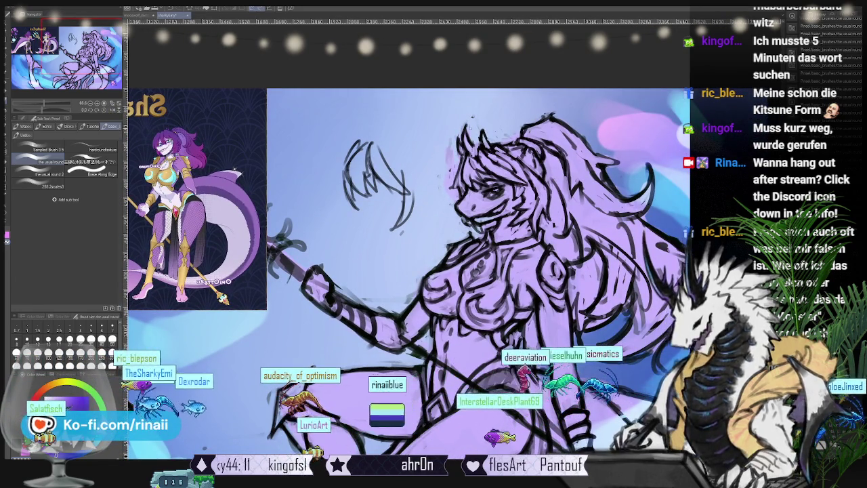
- Pan the canvas, undo and redo the head strokes, and cycle through brush groups
mouse_move(428, 143)
left_mouse_down()
mouse_move(272, 173)
mouse_move(391, 133)
left_mouse_up()
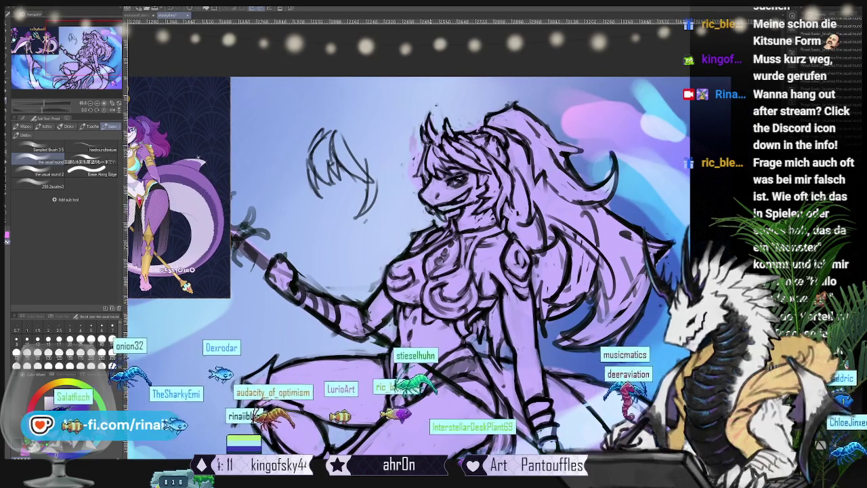
left_click_drag(356, 171, 397, 157)
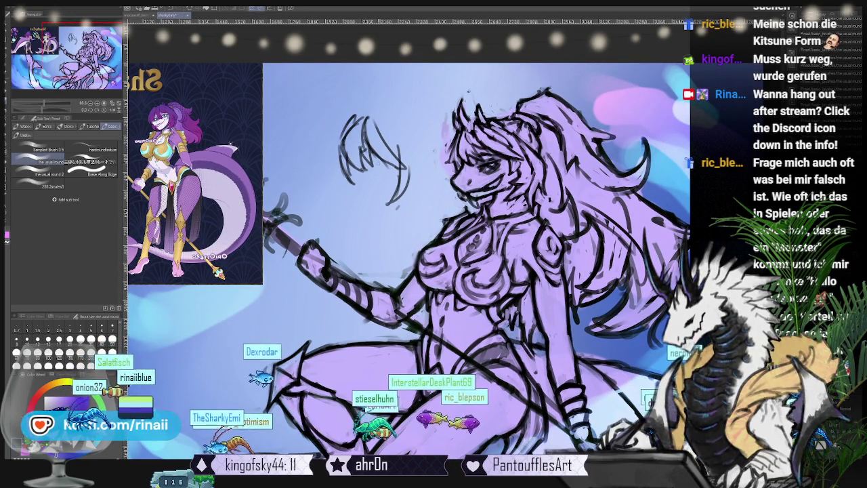
key("ctrl+z")
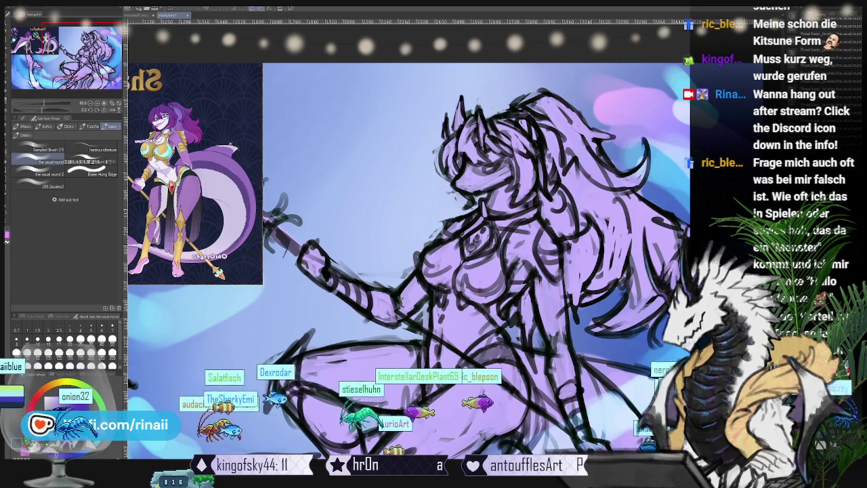
key("ctrl+y")
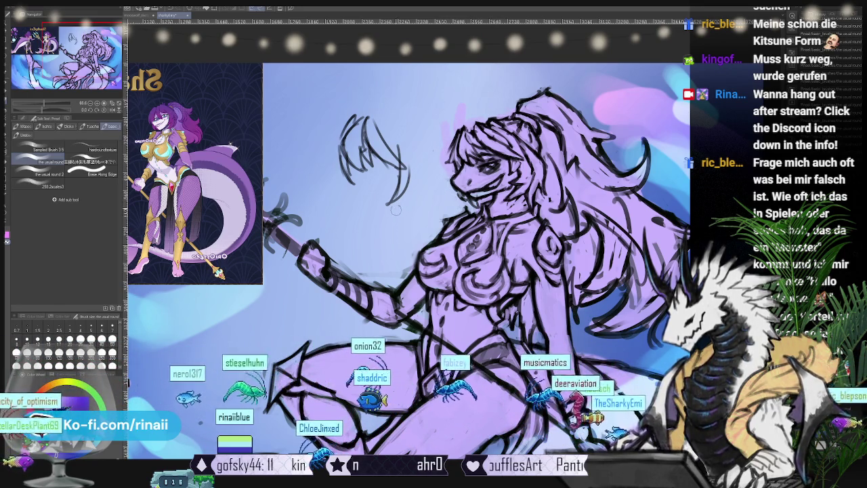
key("b")
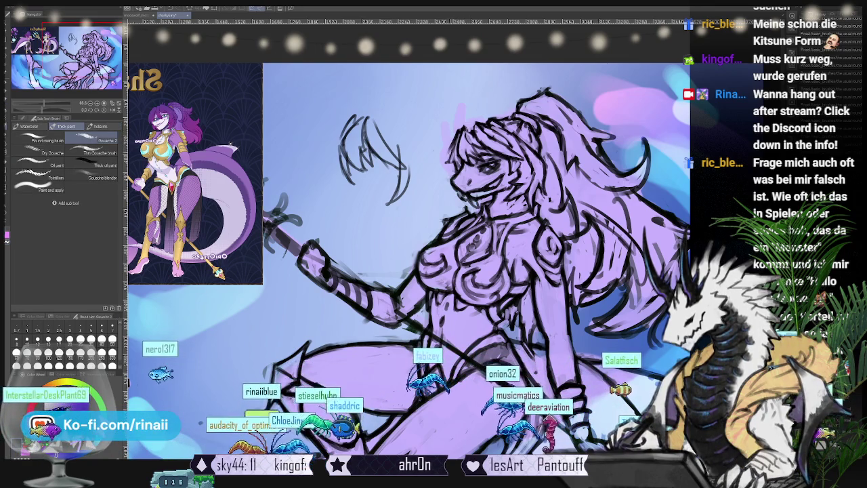
key("b")
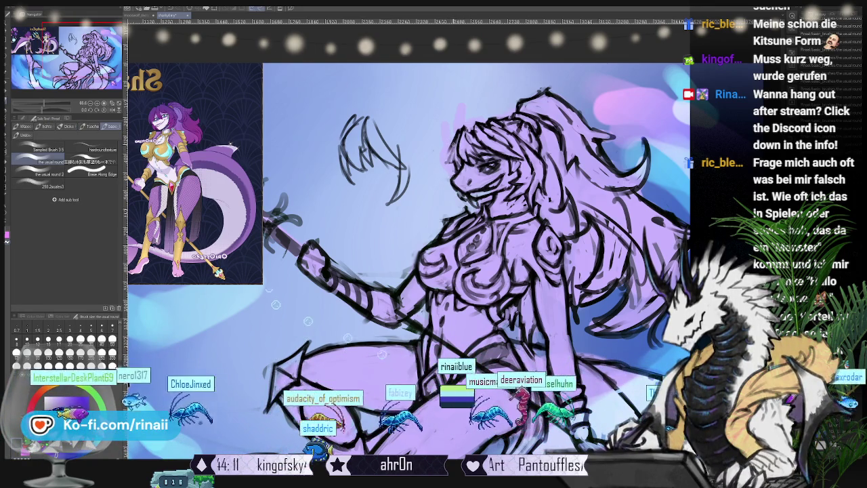
- Re-centre the view on the torso, pick the Liquify tool, and mirror the canvas
left_click_drag(378, 322, 332, 361)
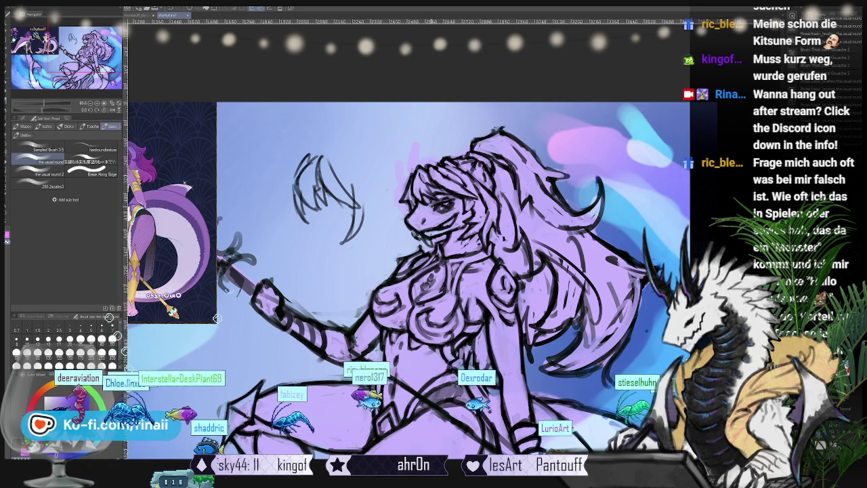
left_click_drag(219, 303, 274, 251)
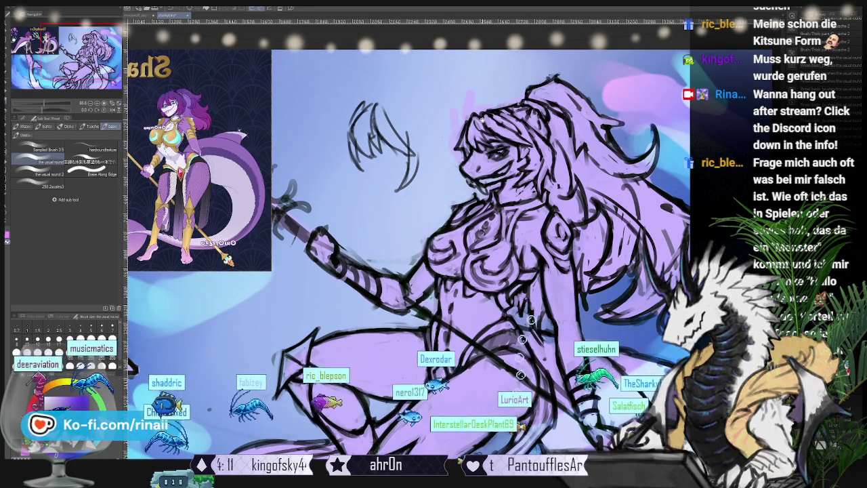
left_click_drag(406, 237, 363, 258)
key("j")
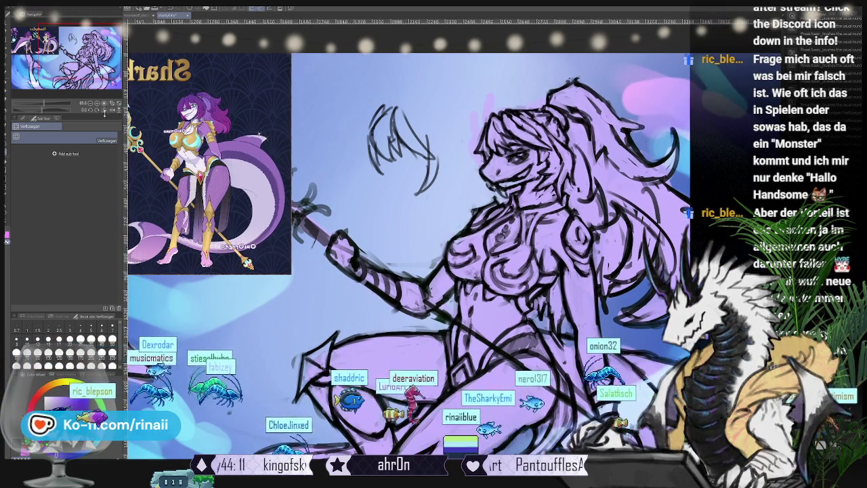
key("h")
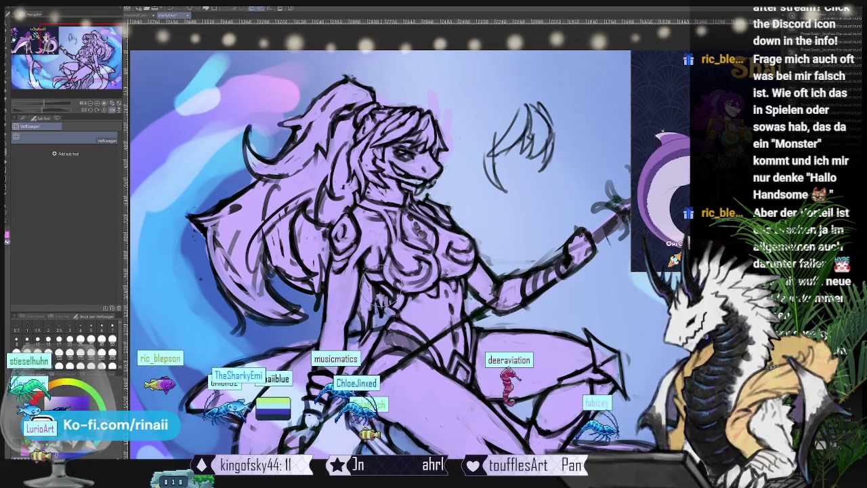
- Draw line details with the brush, then unflip the view so the character faces left
key("b")
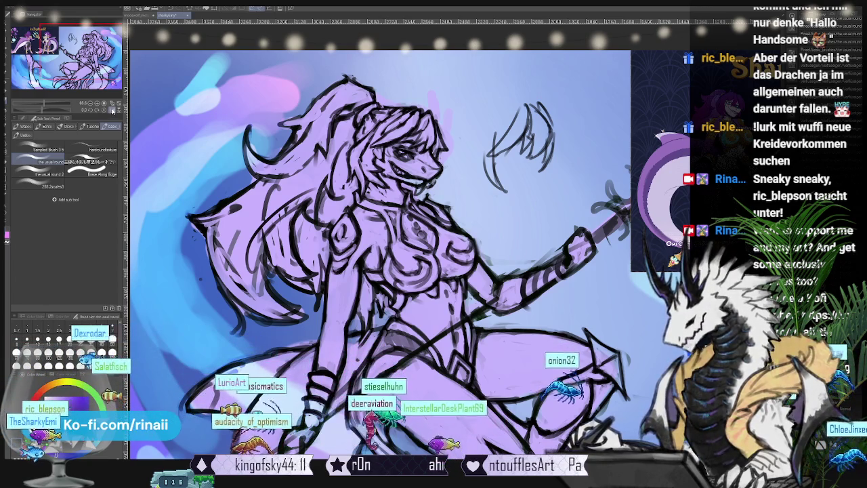
key("h")
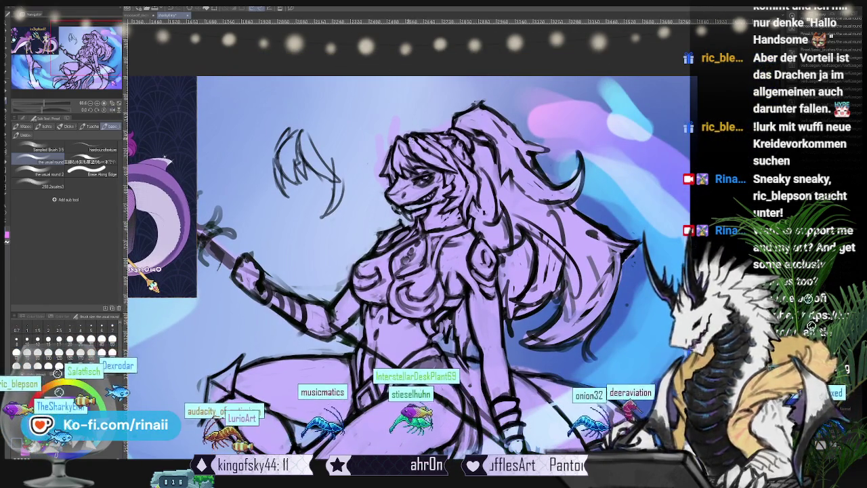
key("m")
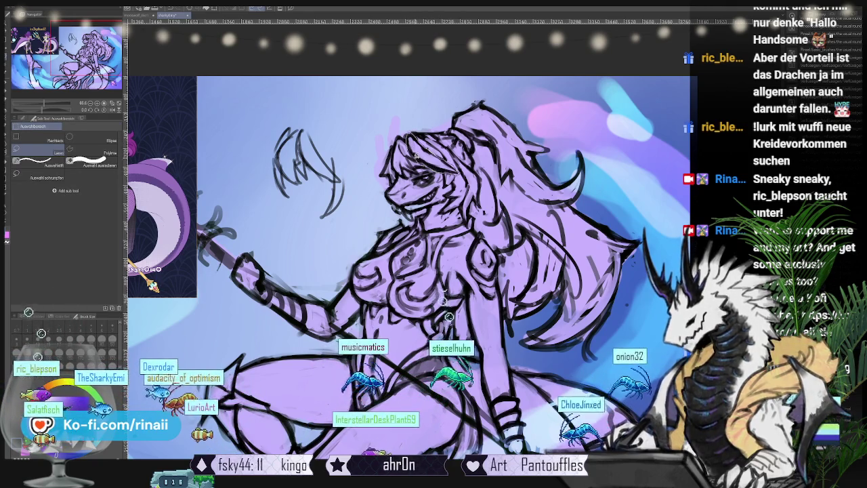
- Lasso the shark woman's face, free-transform it with Ctrl+T and commit, then return to the brush
left_click_drag(474, 180, 407, 88)
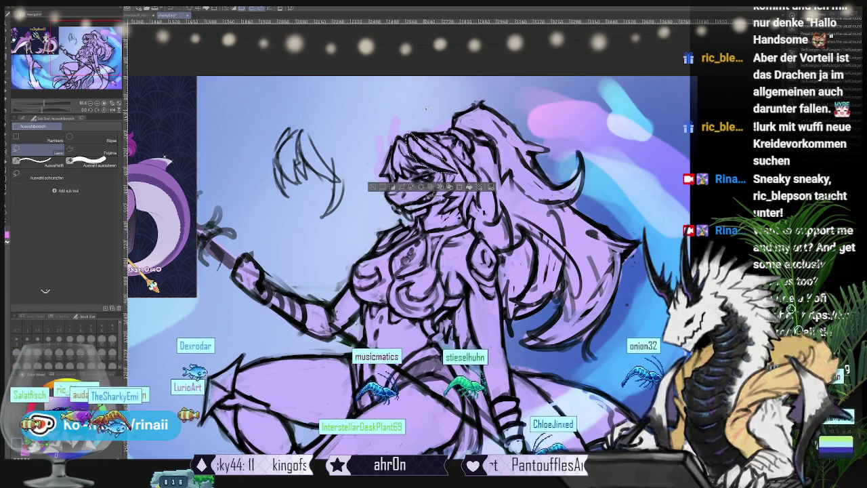
key("ctrl+t")
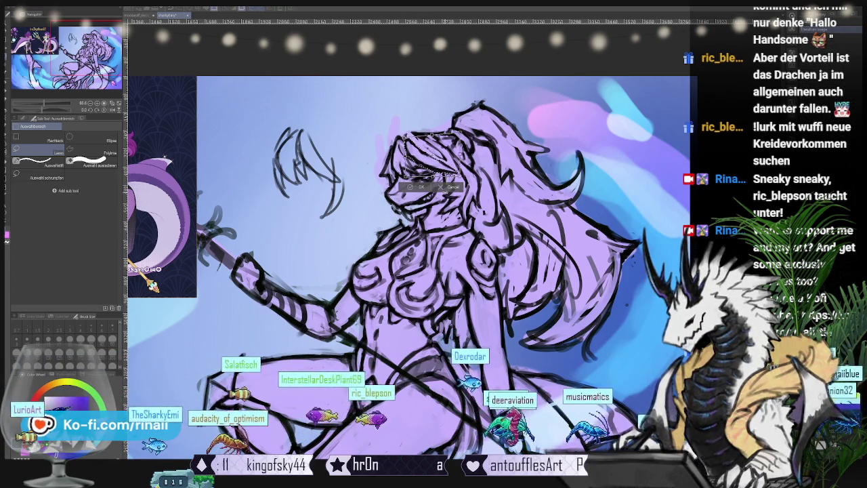
left_click(419, 186)
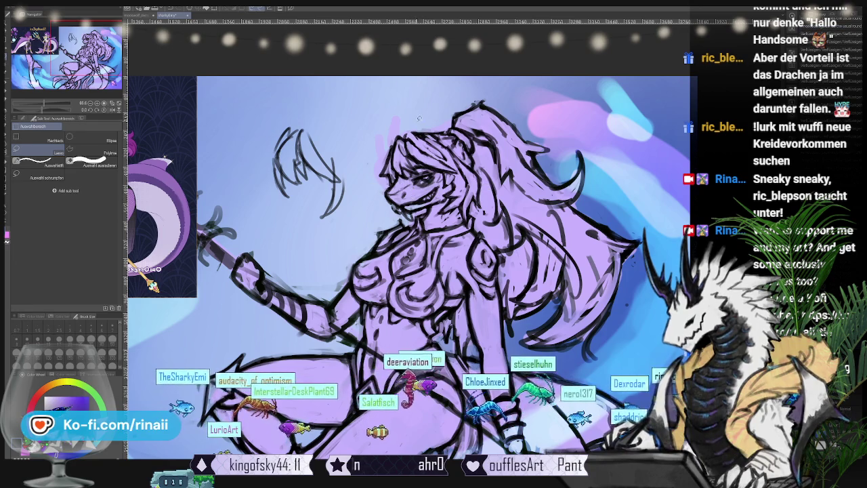
key("b")
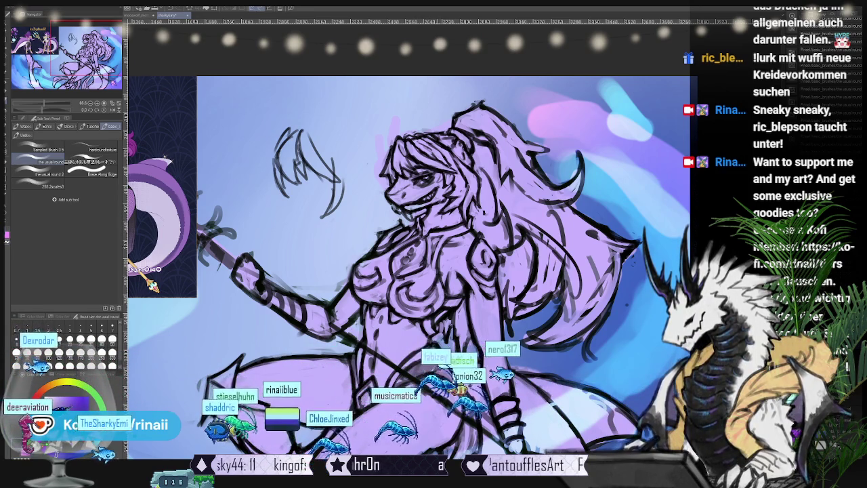
- Nudge the view and flip the sketch horizontally in the Navigator so she faces right
mouse_move(407, 271)
left_mouse_down()
mouse_move(422, 261)
mouse_move(391, 279)
left_mouse_up()
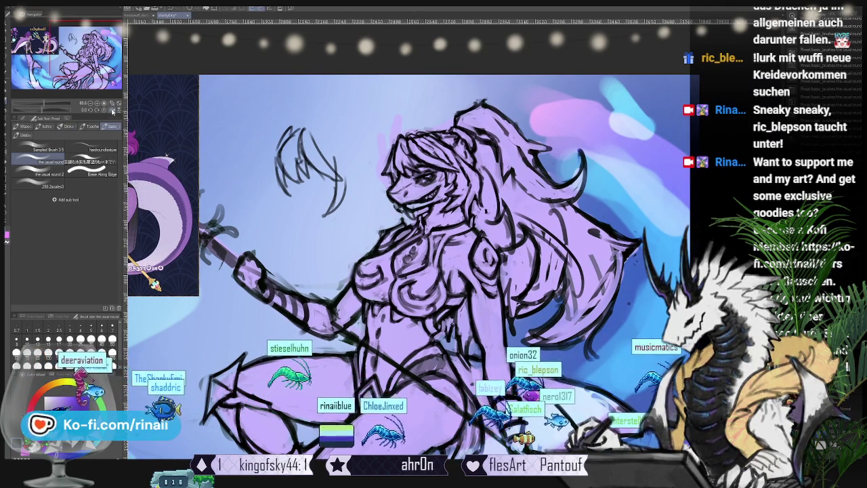
left_click(113, 110)
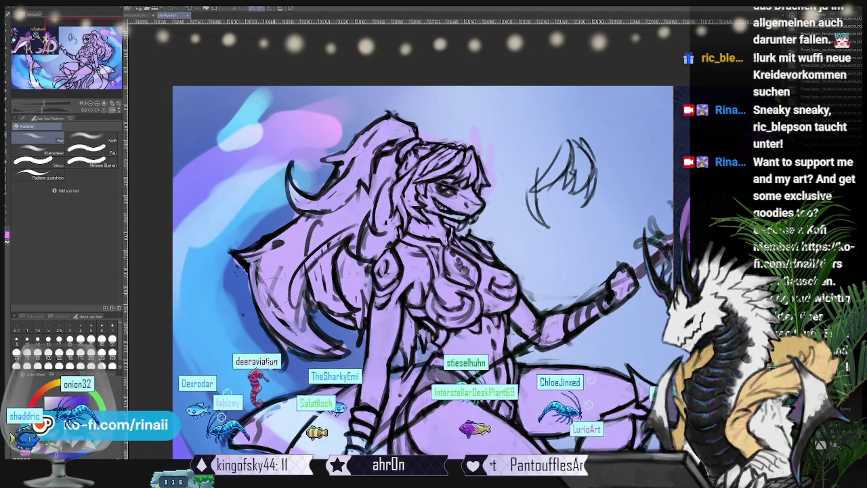
- Return to the pen and ink bold black lines over the hair, torso and outstretched arm
key("b")
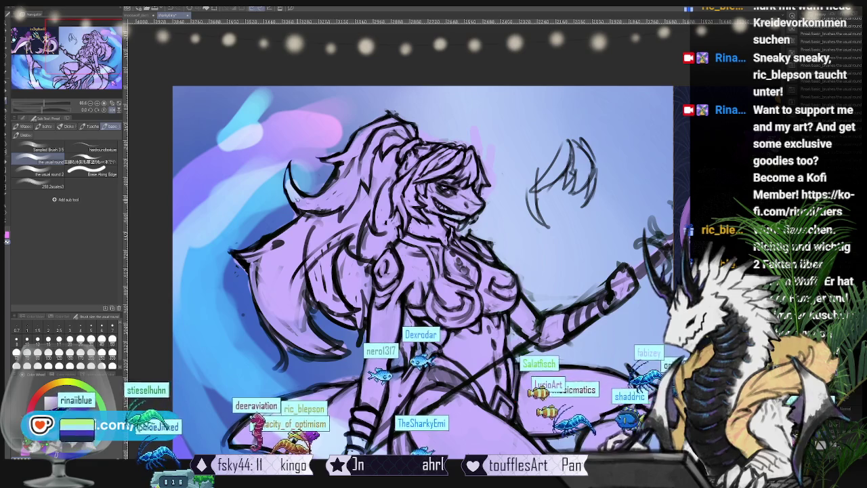
left_click_drag(244, 314, 307, 287)
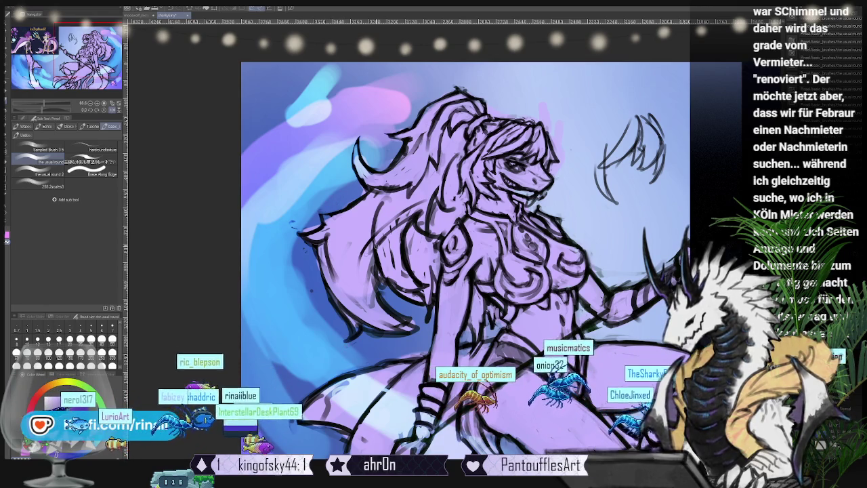
mouse_move(465, 258)
left_mouse_down()
mouse_move(433, 293)
mouse_move(410, 299)
left_mouse_up()
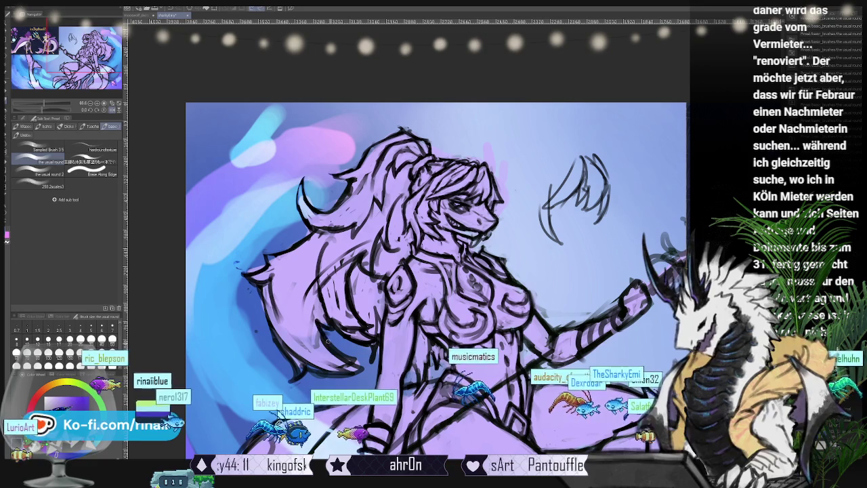
- Draw the long staff diagonally from the raised hand down past the seated body
left_click_drag(276, 367, 263, 366)
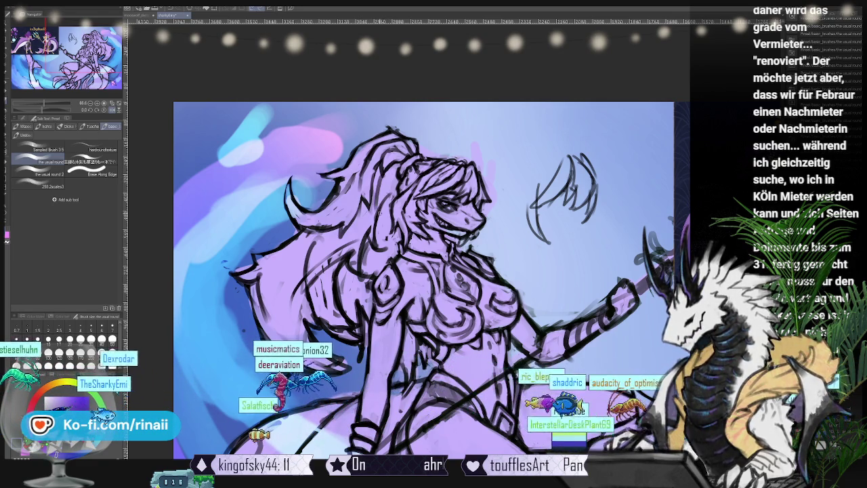
left_click_drag(420, 285, 391, 273)
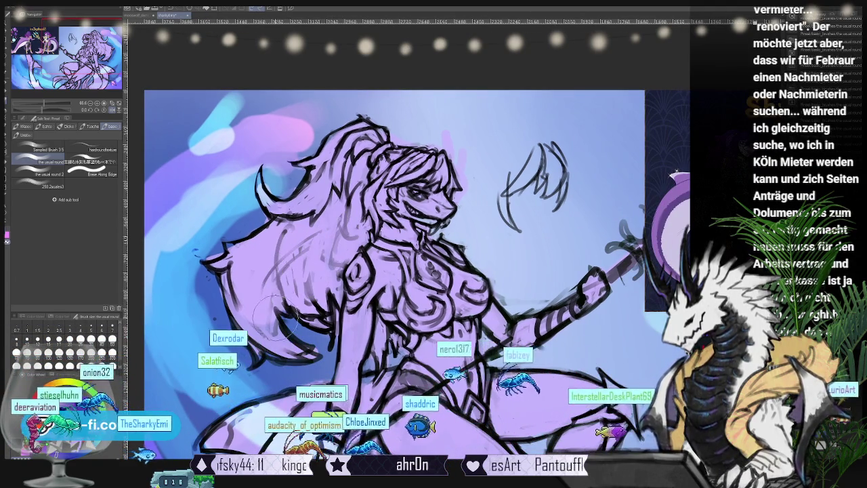
- Back on the round brush set, thicken the face, hair and upper body outlines
key("b")
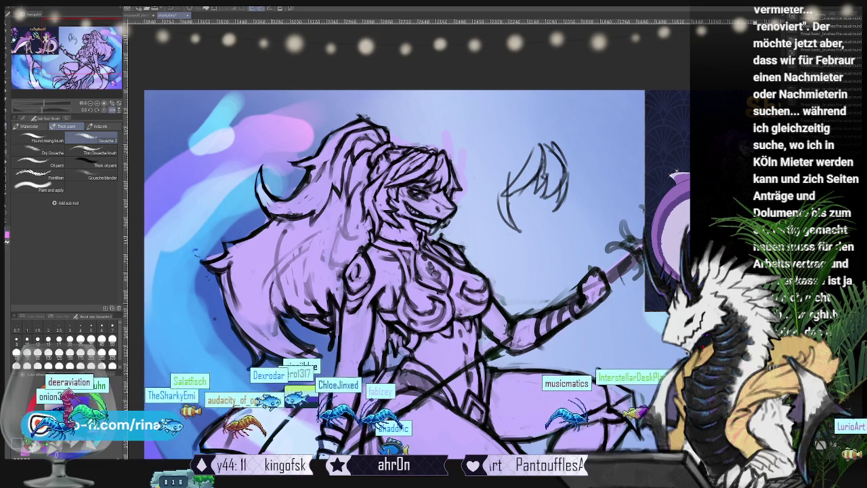
key("b")
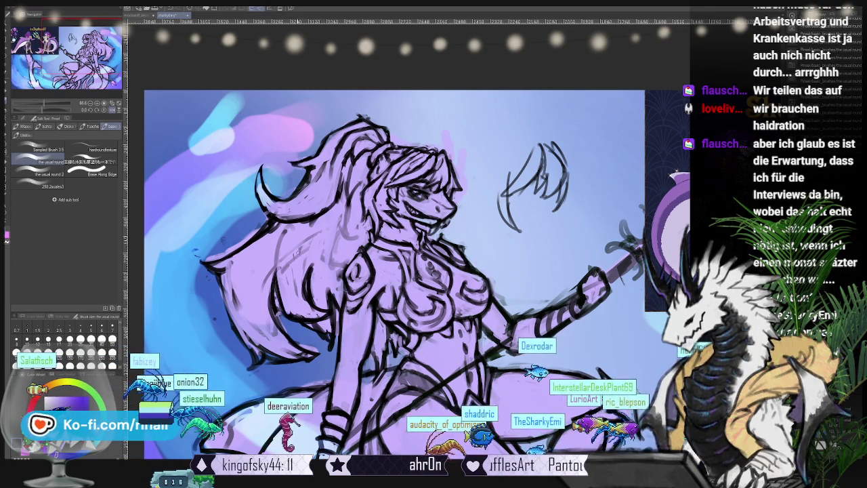
left_click_drag(406, 237, 362, 262)
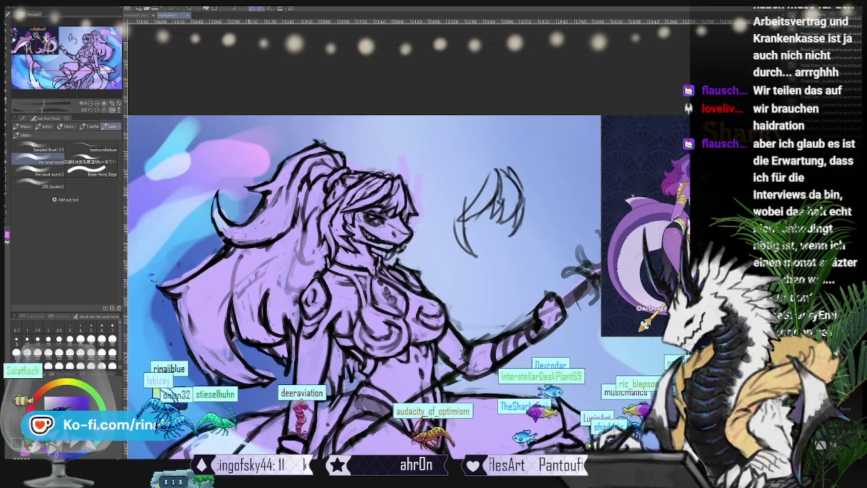
- Reframe the artwork and mirror the sketch view horizontally with H
scroll(407, 258, "up", 1)
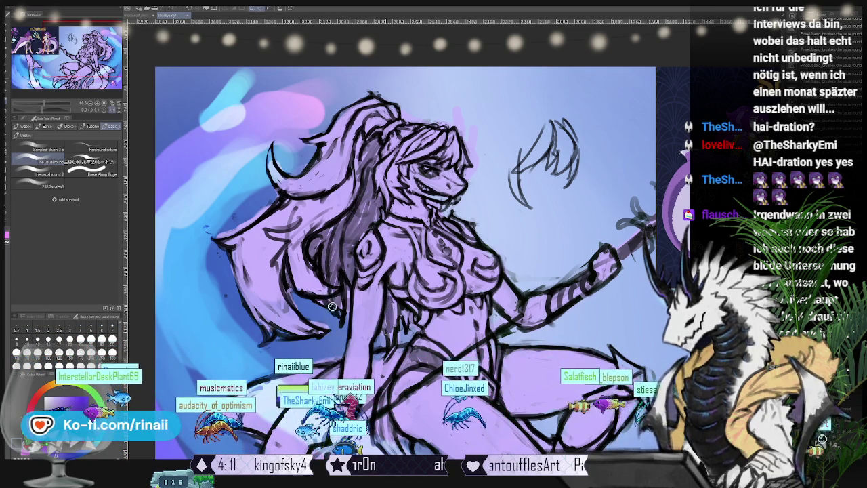
left_click_drag(335, 290, 305, 317)
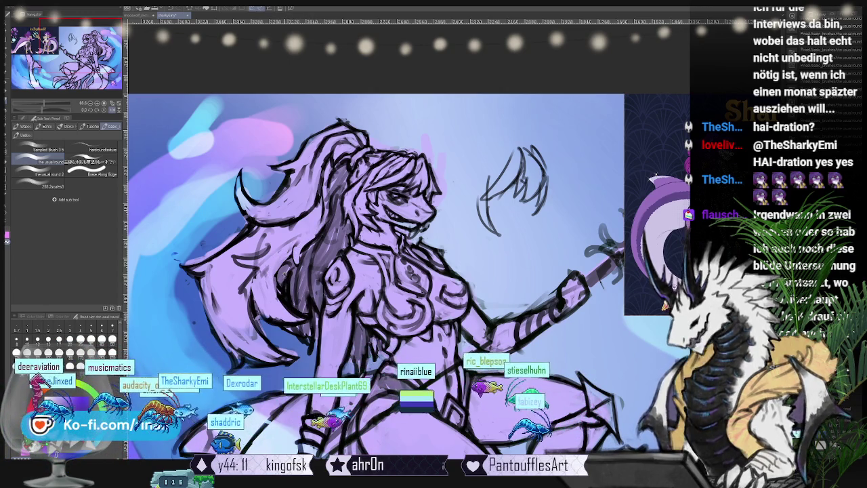
key("h")
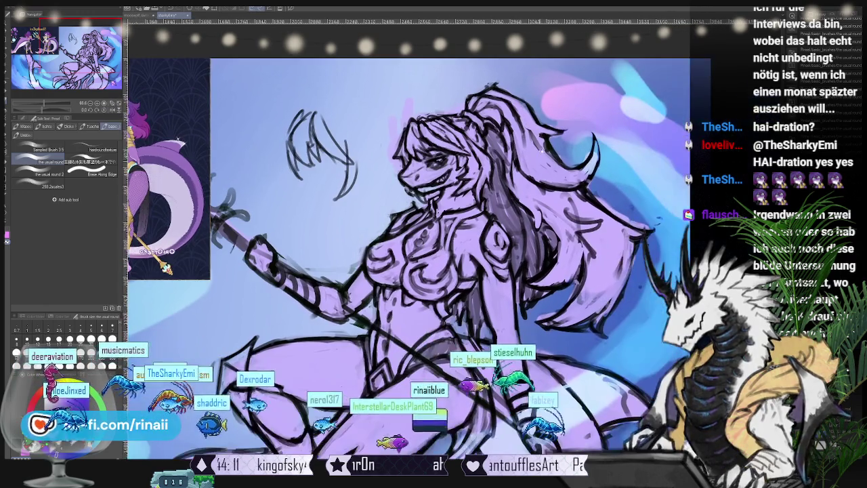
- Zoom in and out on the mirrored figure, then bring up the wolf forest painting
key("ctrl+minus")
key("ctrl+minus")
key("ctrl+minus")
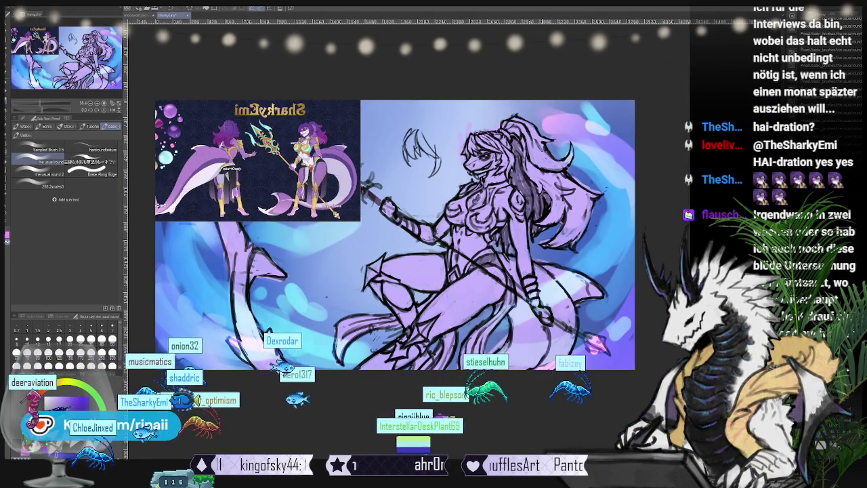
key("ctrl+plus")
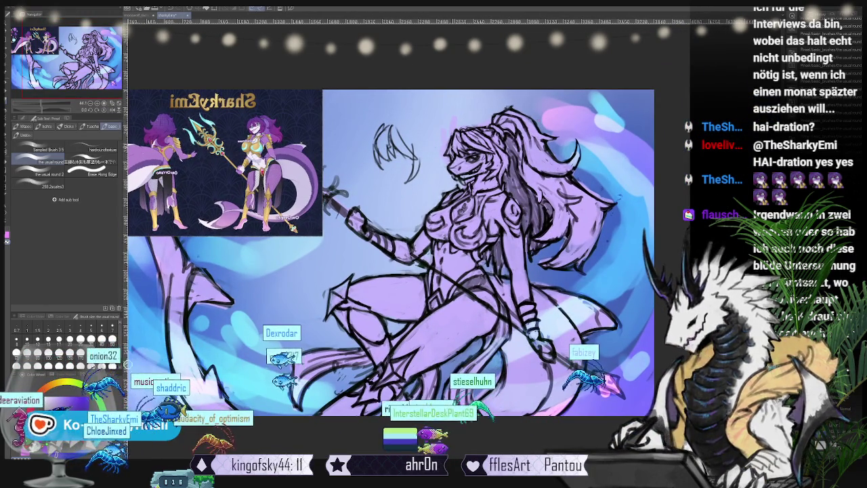
key("ctrl+plus")
key("ctrl+plus")
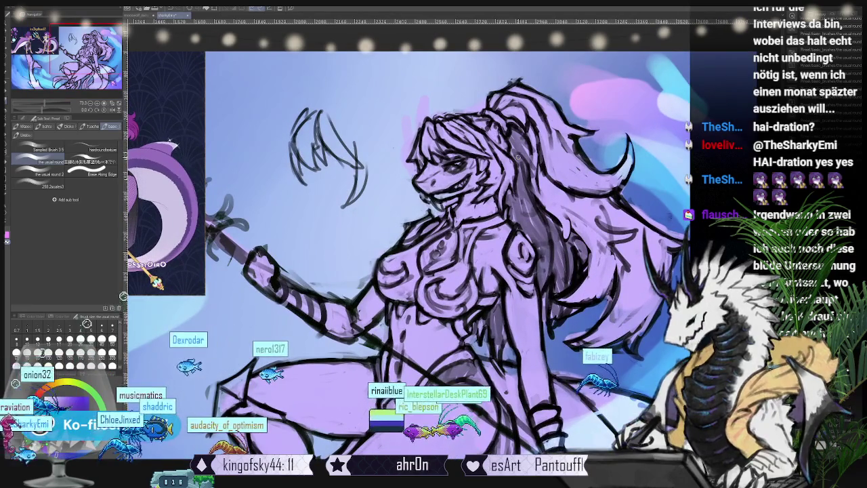
key("ctrl+plus")
key("ctrl+minus")
key("ctrl+minus")
key("ctrl+plus")
key("ctrl+plus")
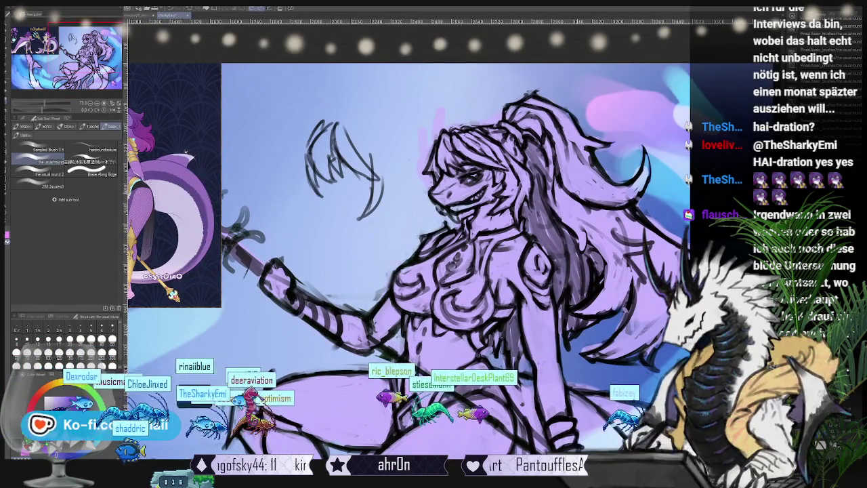
key("ctrl+minus")
key("ctrl+minus")
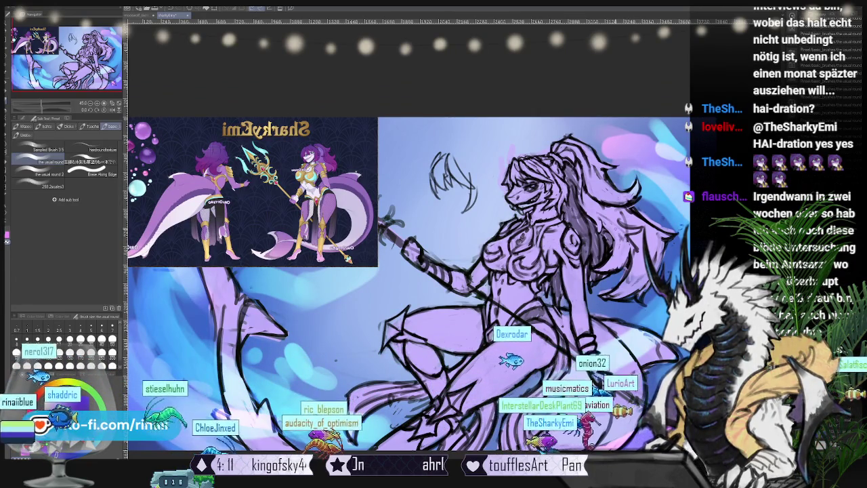
scroll(407, 271, "up", 1)
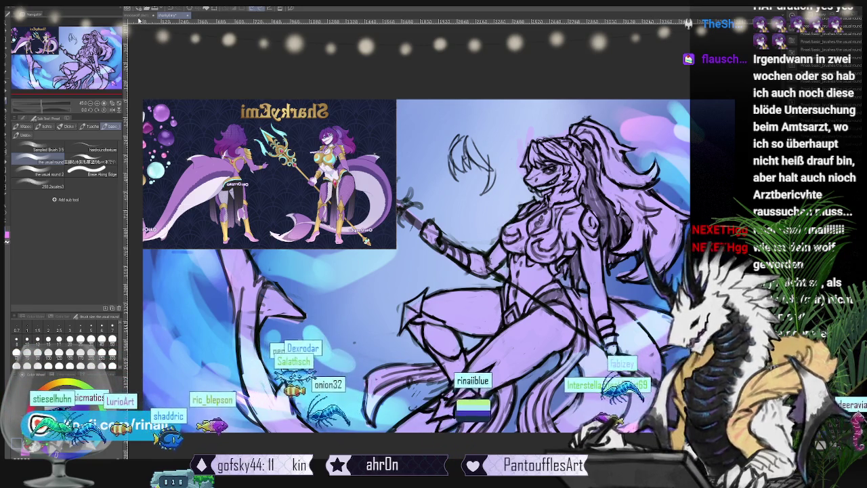
left_click(140, 16)
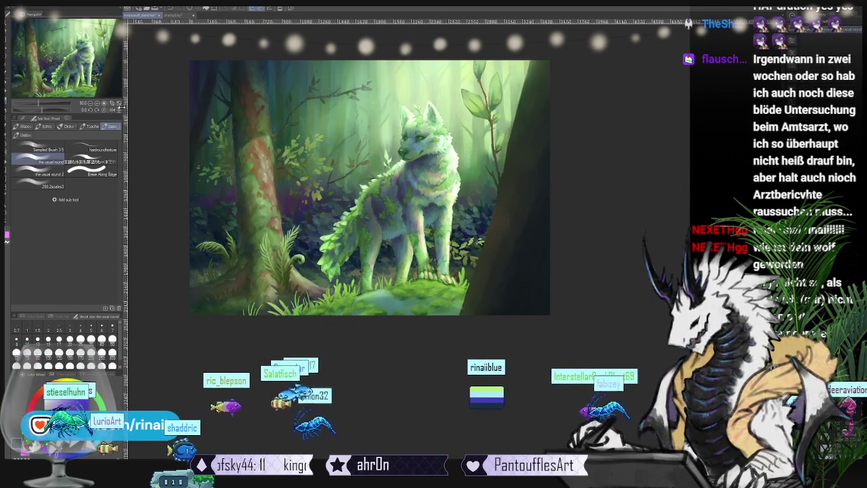
- Toggle the wolf painting's flip on and off and zoom in, then return to the sketch
left_click(114, 109)
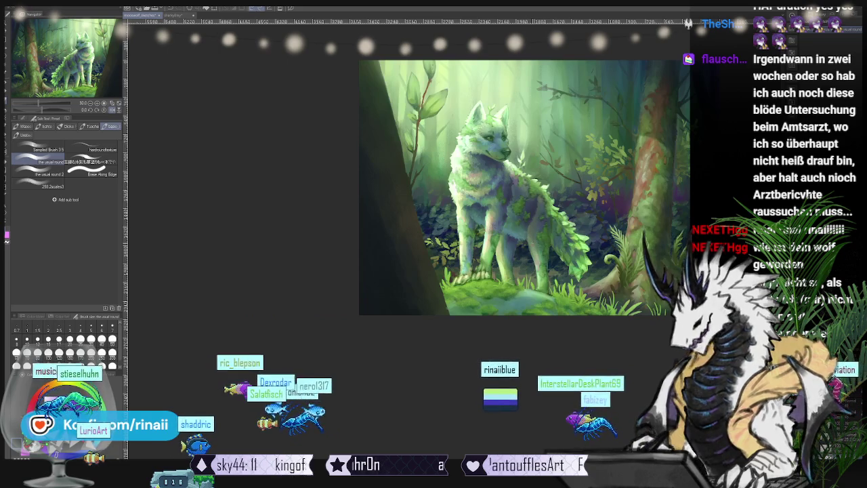
left_click(114, 109)
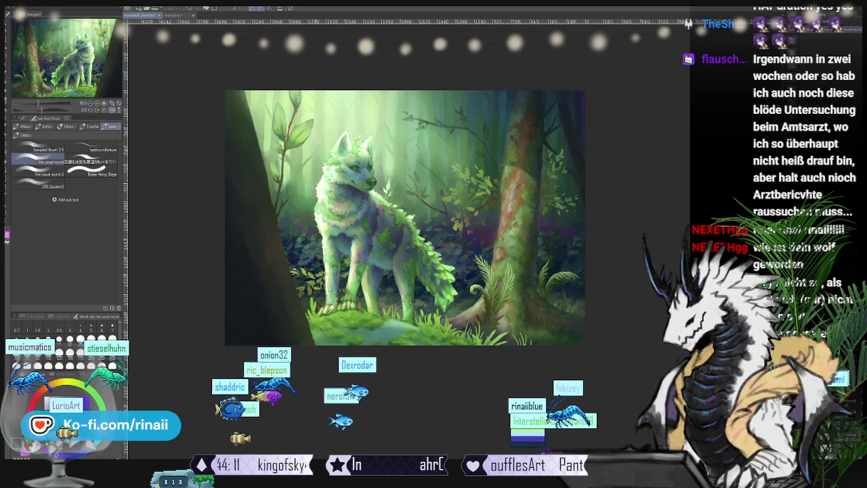
scroll(401, 203, "up", 2)
scroll(401, 203, "up", 2)
scroll(401, 204, "up", 2)
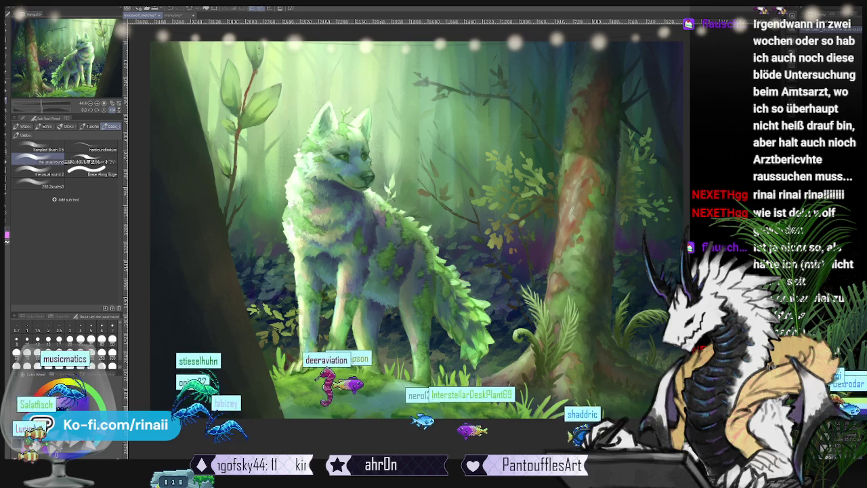
left_click(170, 15)
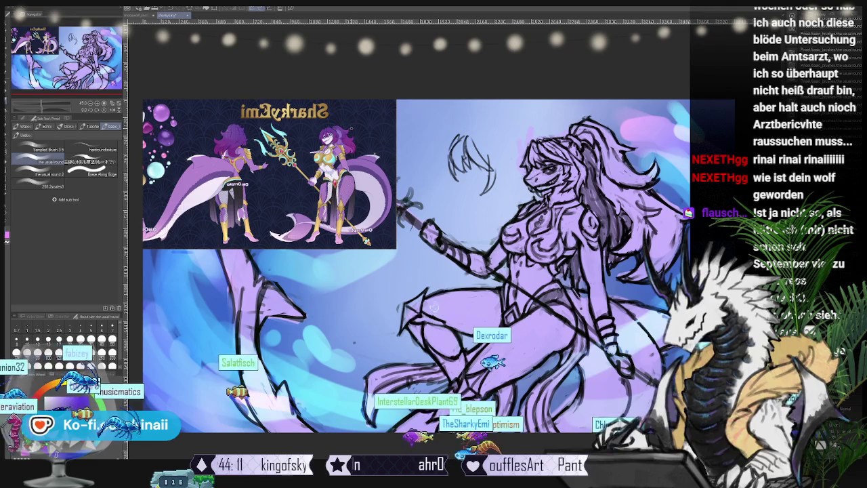
- Pan and zoom to frame the shark warrior with her reference image, then un-mirror the view
left_click_drag(606, 392, 390, 317)
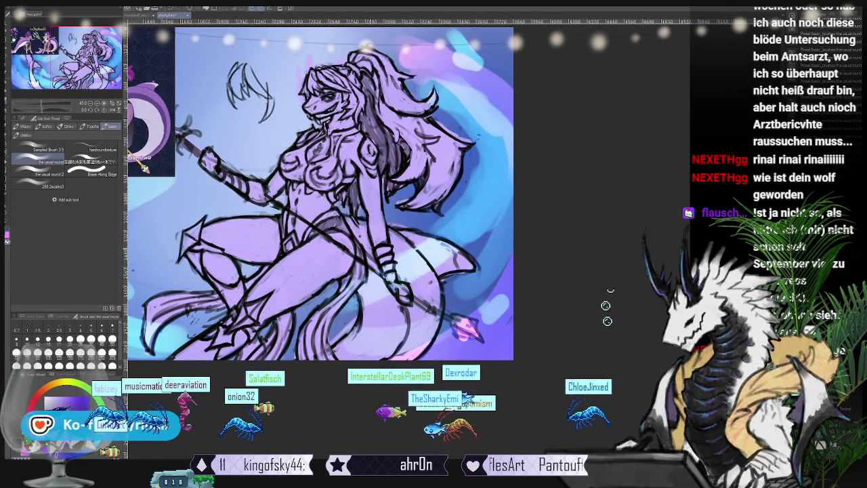
left_click_drag(365, 263, 467, 271)
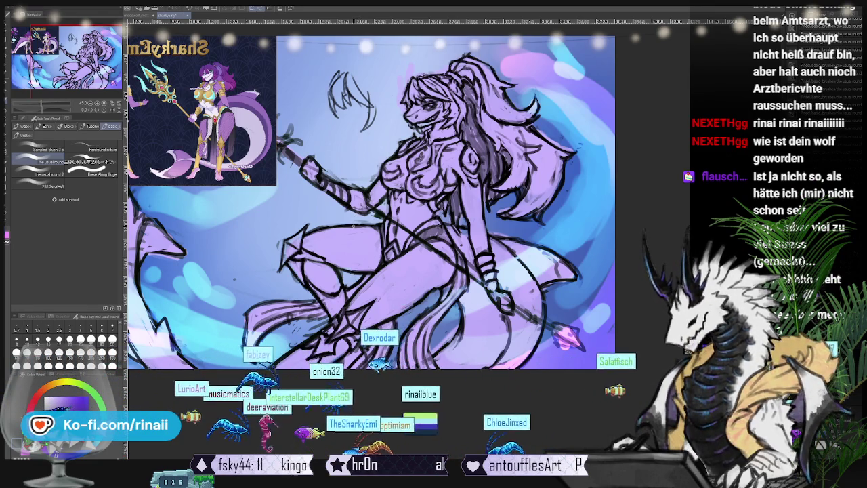
scroll(372, 203, "up", 1)
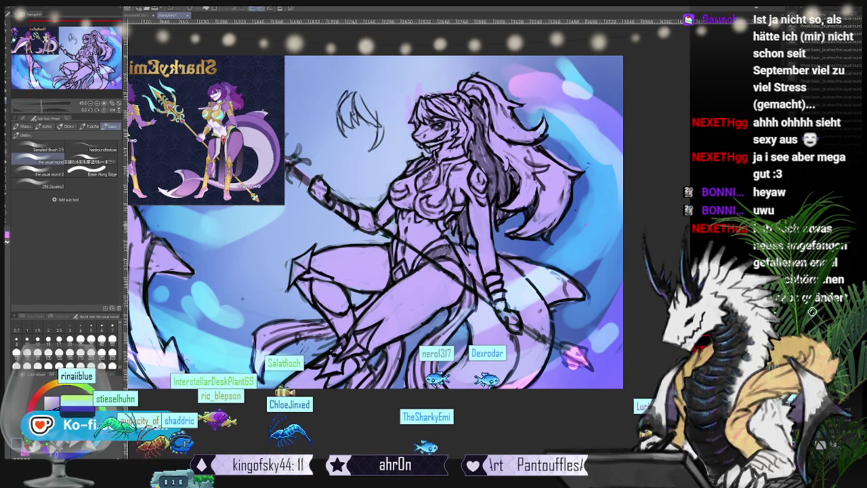
scroll(491, 273, "up", 2)
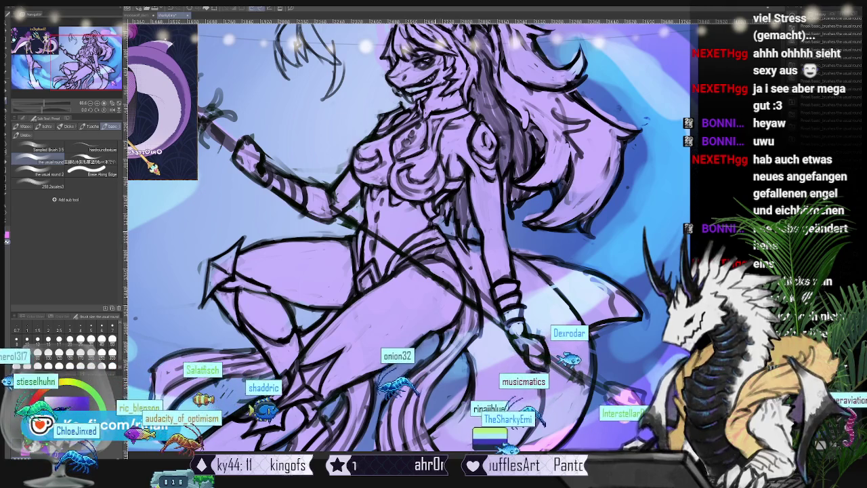
left_click_drag(407, 244, 485, 312)
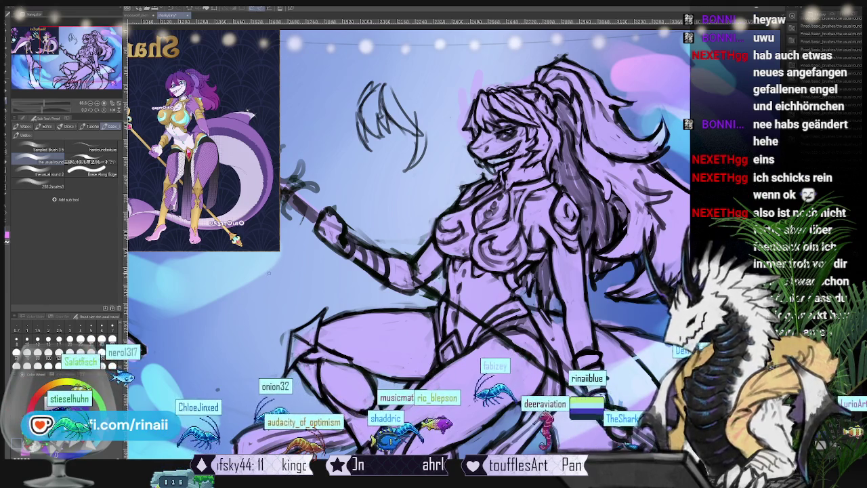
left_click(110, 110)
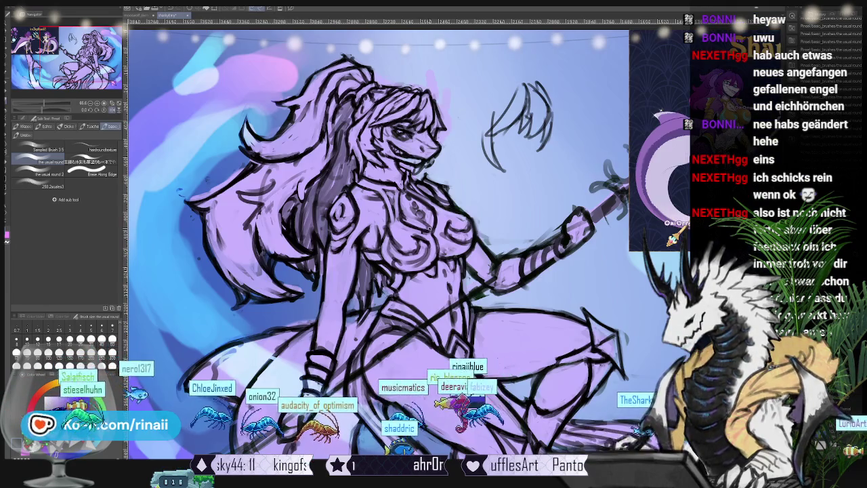
- Nudge the unmirrored sketch view left and zoom in slightly
left_click_drag(380, 203, 357, 199)
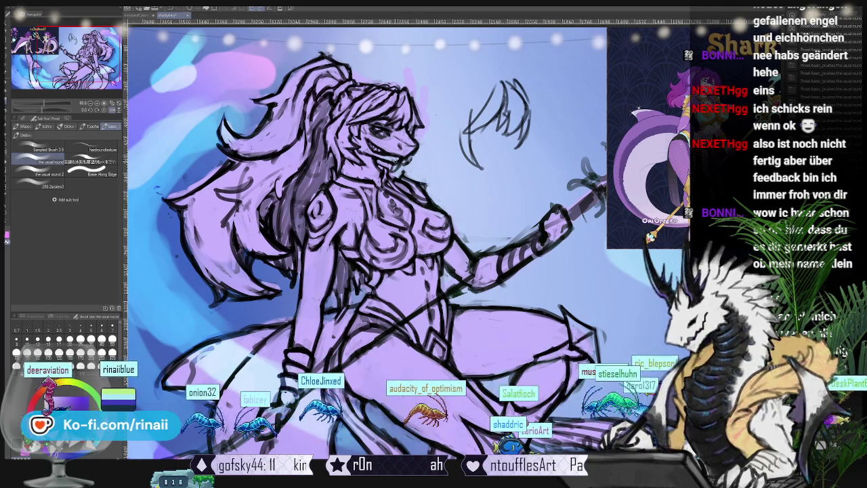
scroll(365, 238, "up", 1)
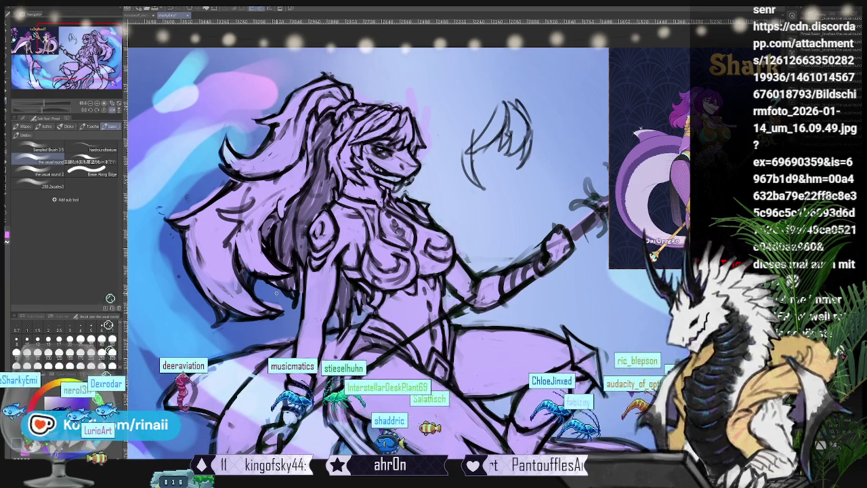
left_click_drag(406, 237, 389, 246)
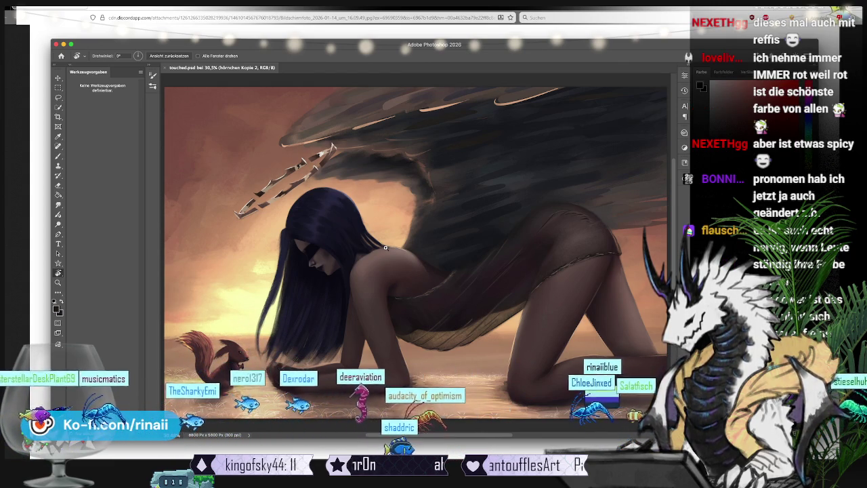
- Zoom into the winged woman screenshot in the browser and enlarge it to full size
left_click(178, 434)
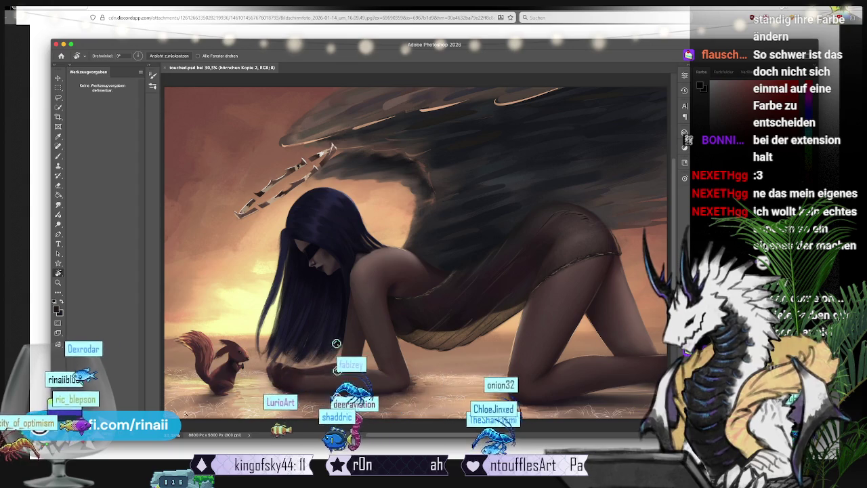
left_click(257, 354)
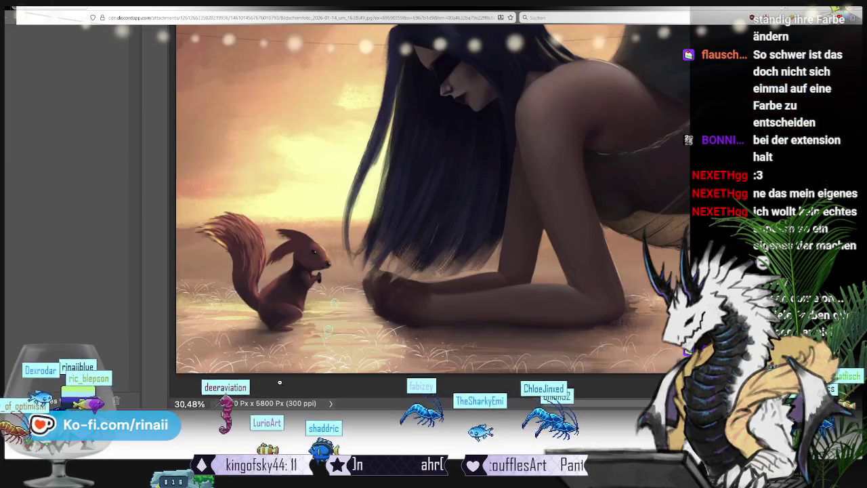
scroll(514, 318, "up", 3)
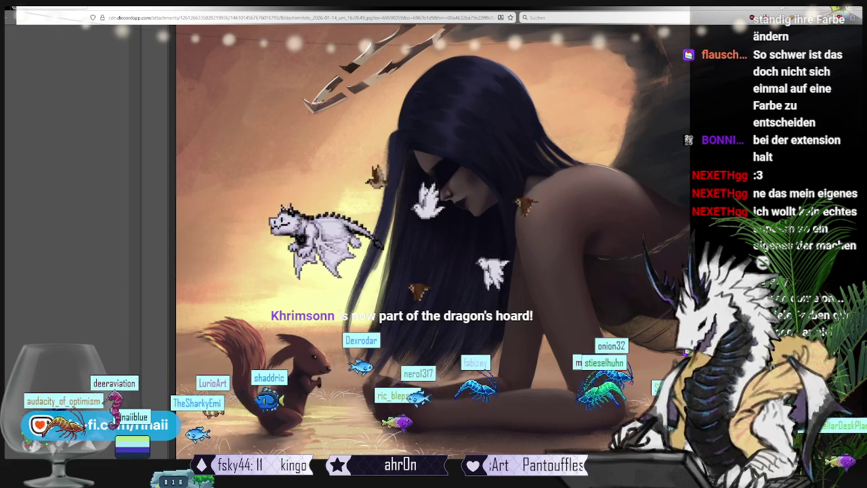
- Switch between Clip Studio and the browser and maximize the reference window
key("alt+Tab")
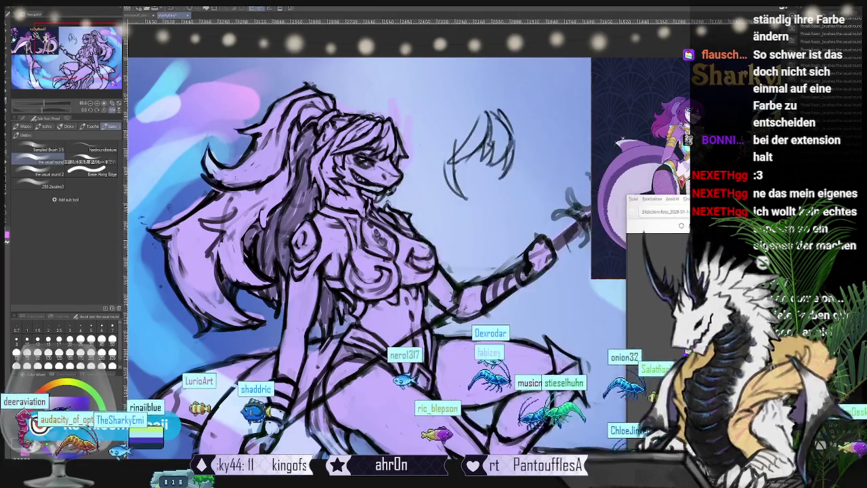
key("alt+Tab")
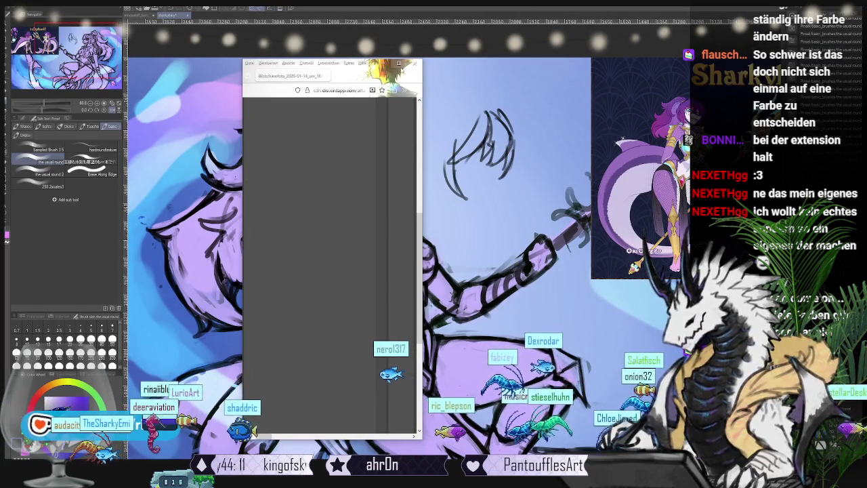
left_click(398, 63)
key("alt+Tab")
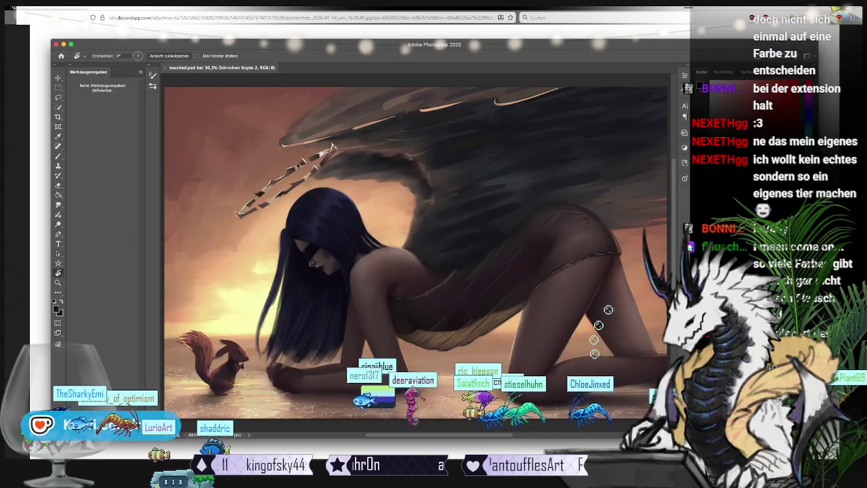
key("alt+Tab")
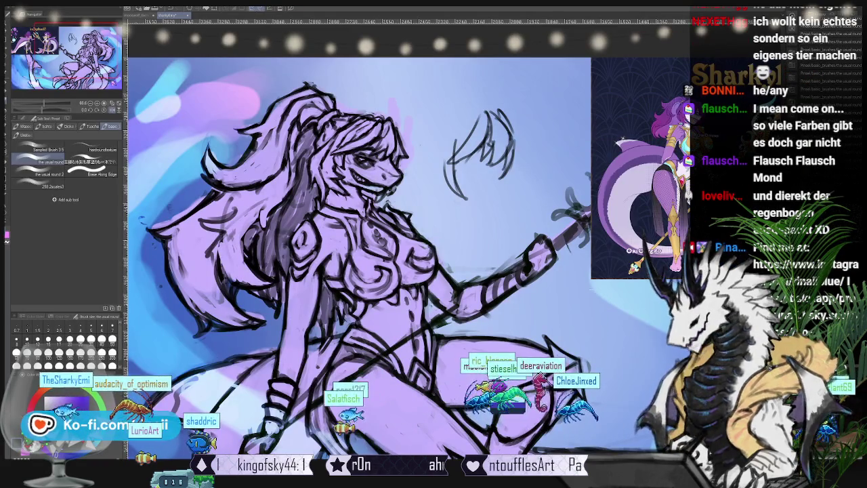
key("alt+Tab")
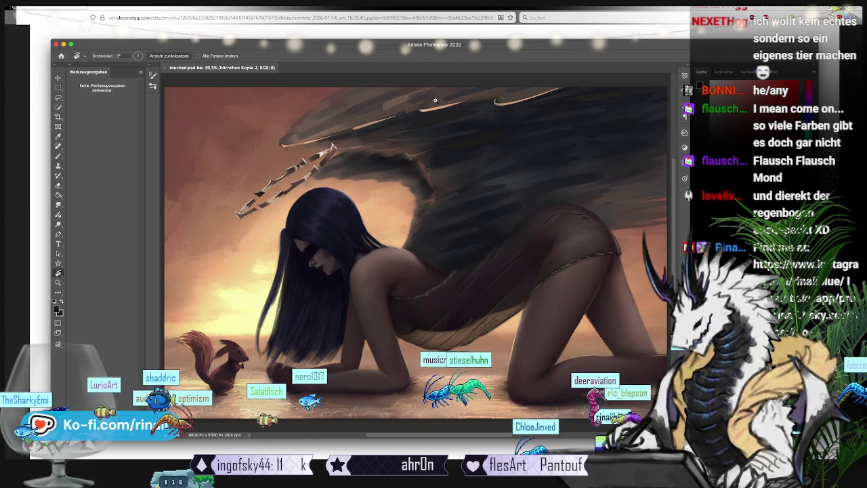
- Inspect the reference's wing up close, then return to the whole image
left_click(435, 100)
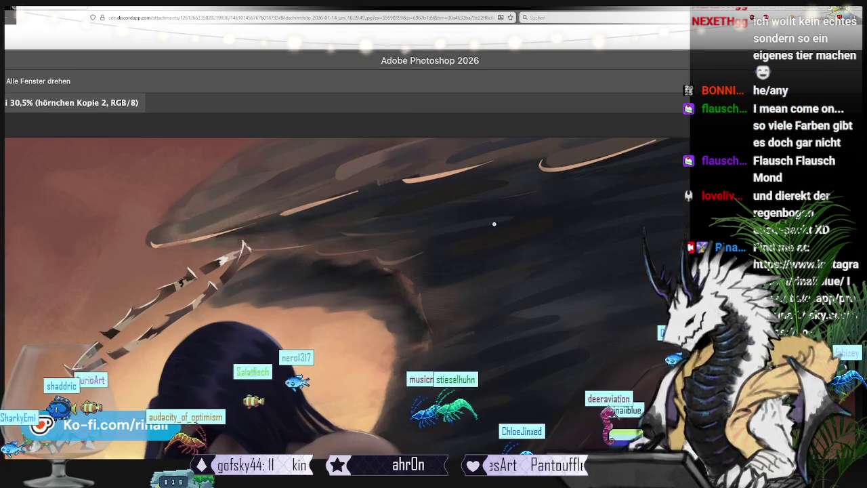
scroll(494, 224, "down", 3)
scroll(493, 223, "down", 2)
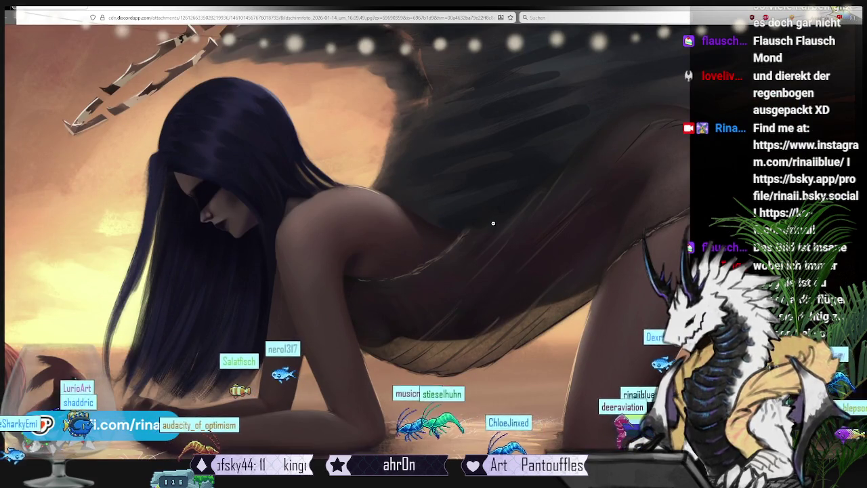
scroll(493, 223, "up", 3)
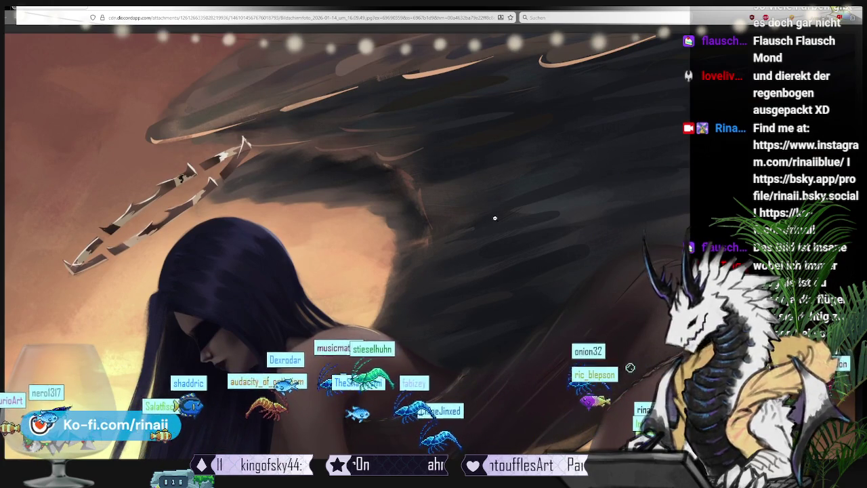
key("super+Tab")
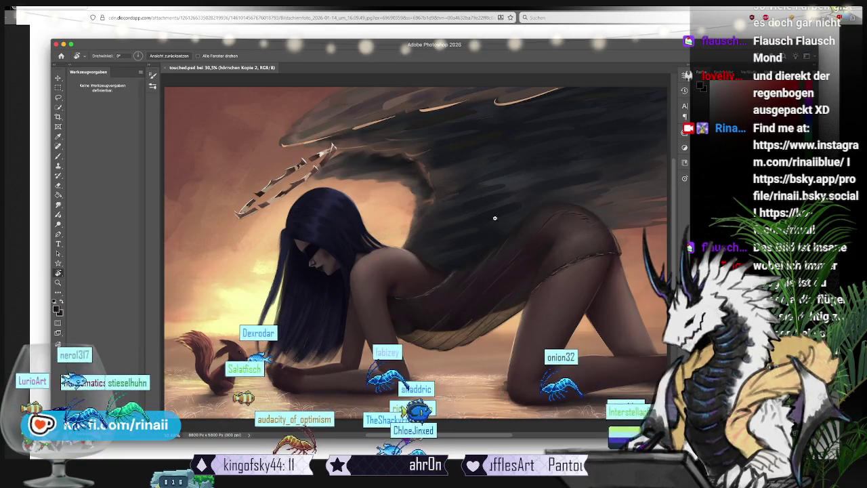
right_click(485, 162)
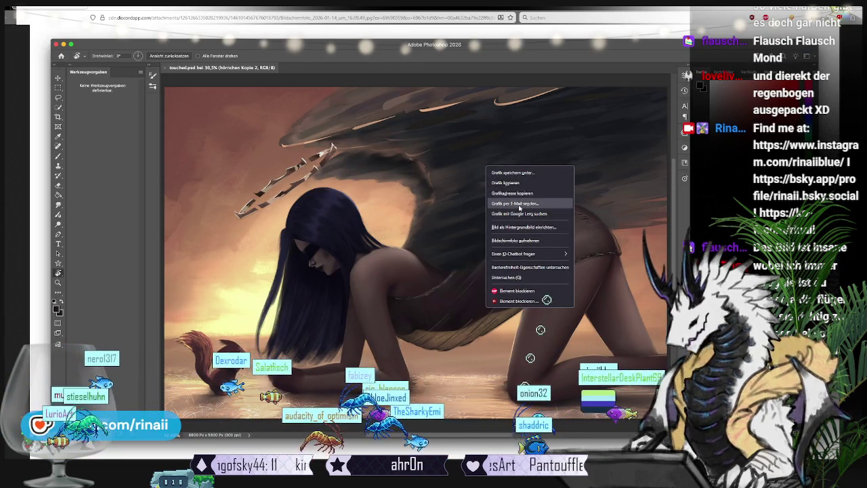
- Copy the winged woman image, paste it into Clip Studio, flip it back and zoom in
left_click(531, 184)
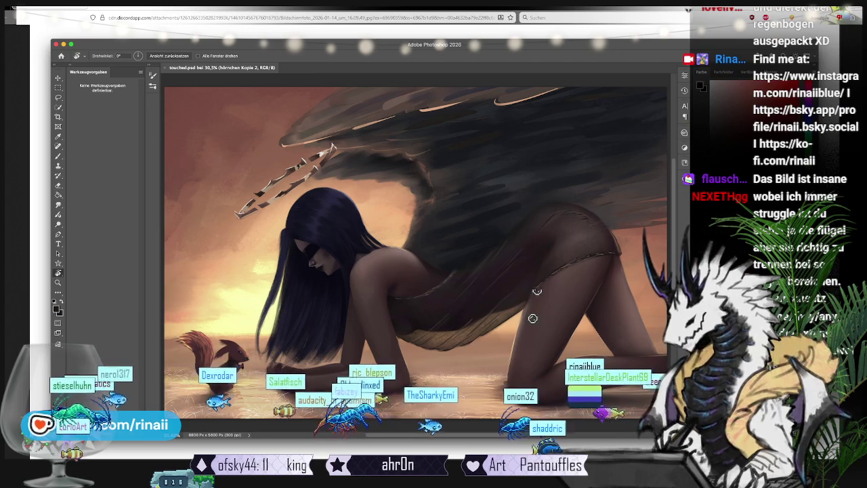
key("super+Tab")
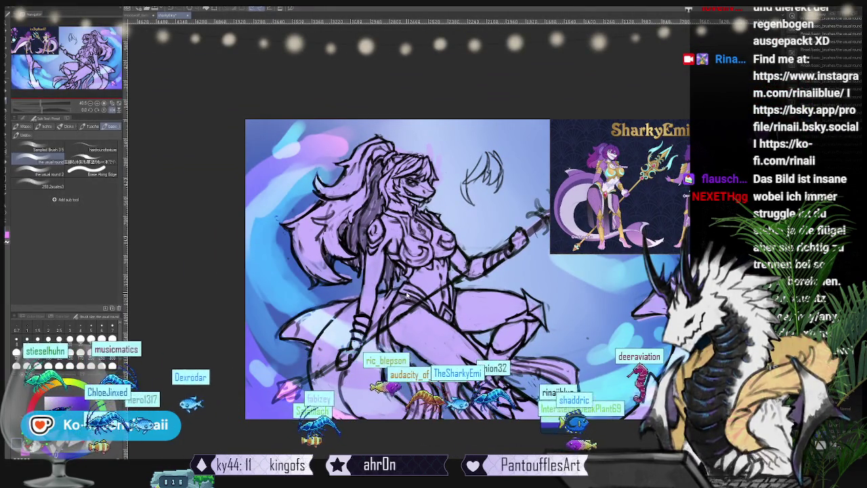
key("ctrl+v")
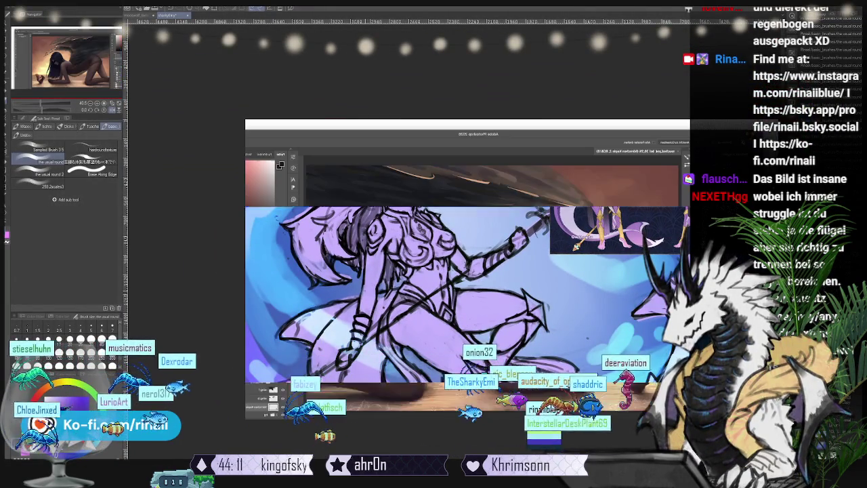
left_click(100, 105)
scroll(427, 256, "up", 1)
scroll(427, 255, "up", 1)
scroll(427, 255, "up", 1)
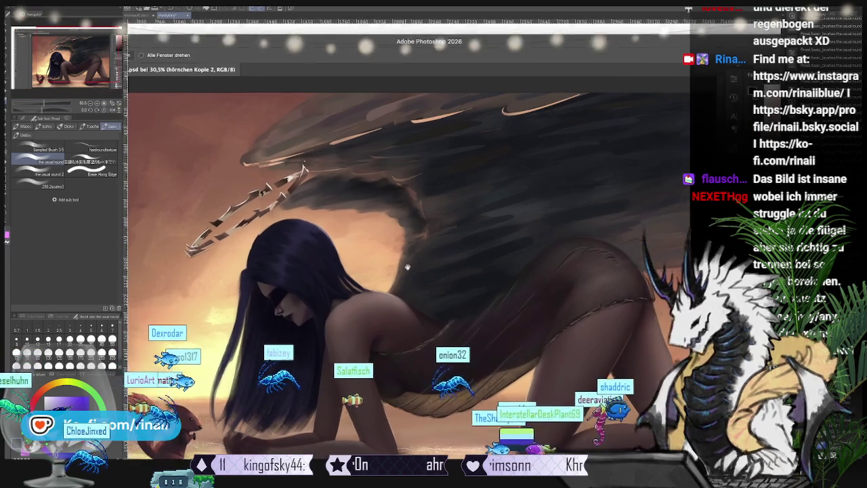
scroll(376, 224, "up", 1)
- Select the Airbrush sub tool and shrink it to about 20 px
key("b")
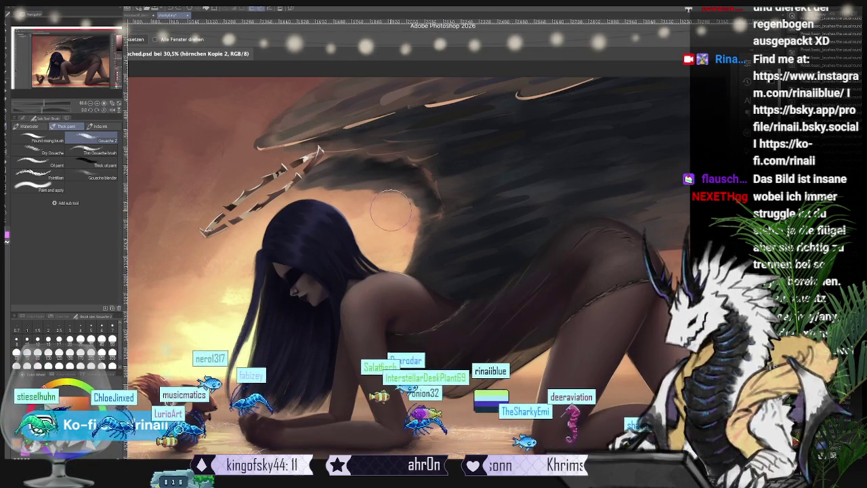
key("b")
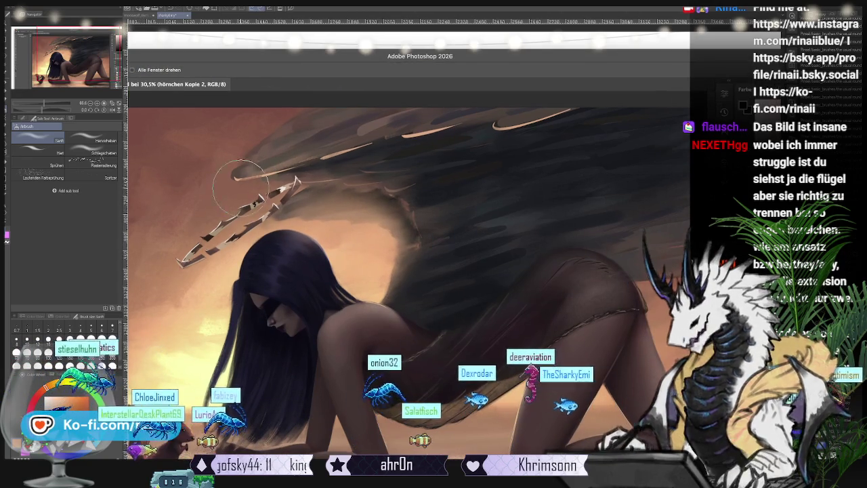
key("bracketleft")
key("bracketleft")
key("bracketleft")
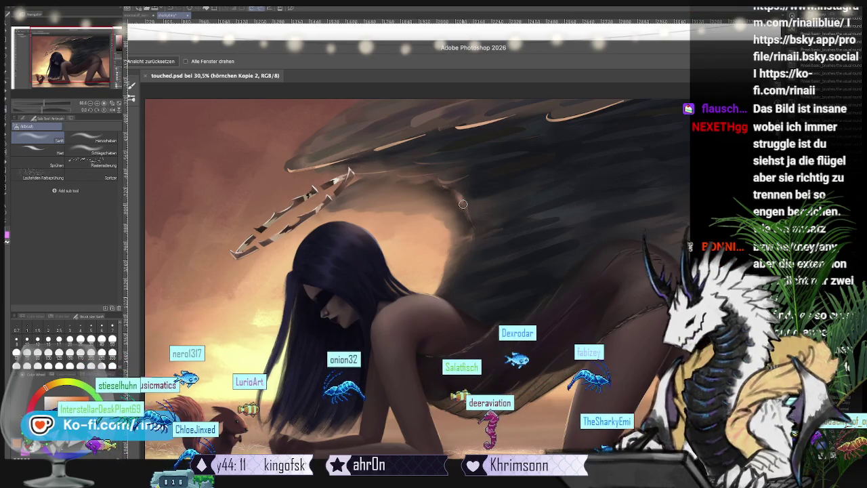
- With the Pencil tool, trace three light peach strokes along the dark wing's lower edge
key("p")
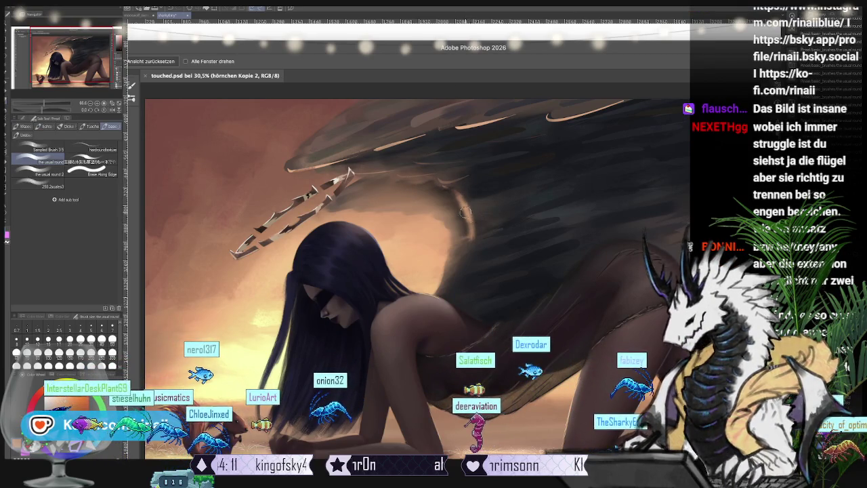
left_click_drag(466, 213, 463, 253)
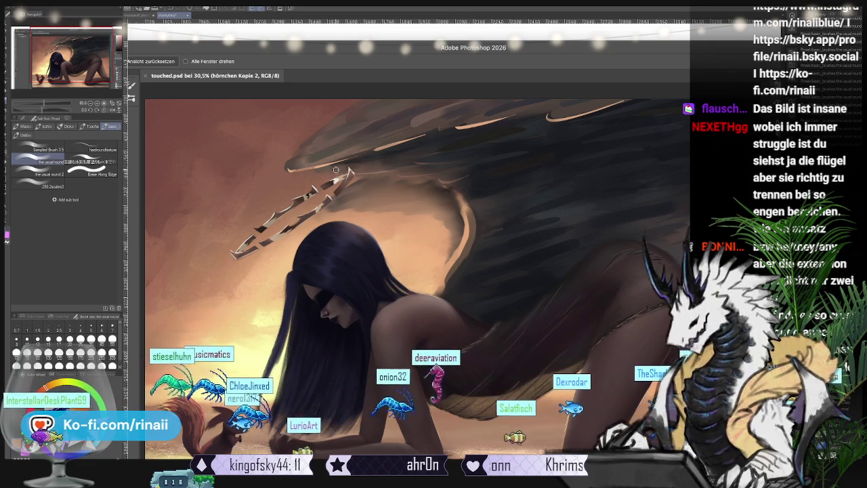
left_click_drag(334, 169, 388, 179)
left_click_drag(455, 197, 439, 283)
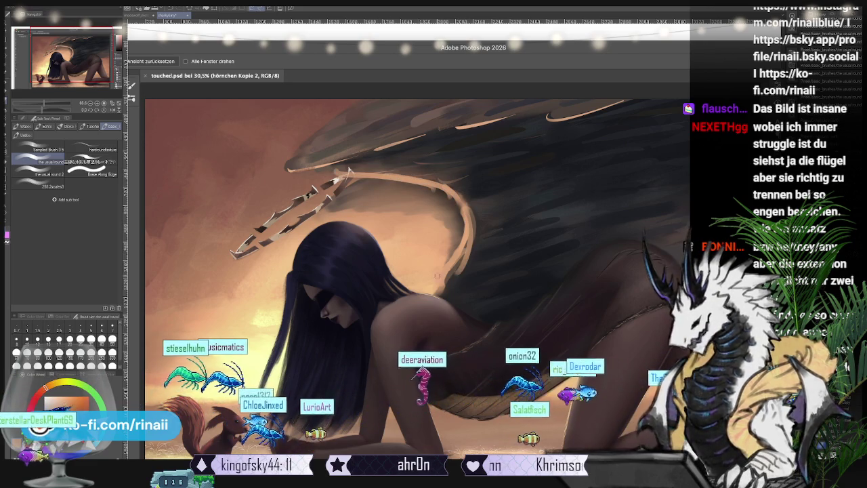
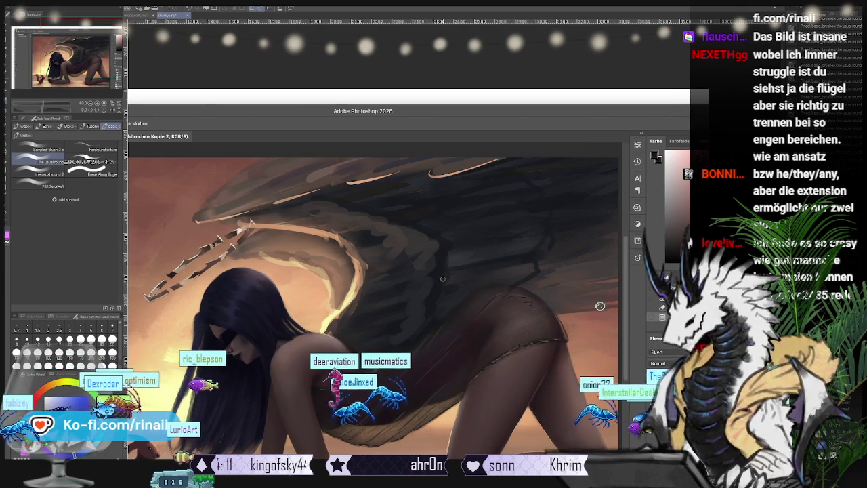
- Lighten the feathers along the wing's top with a larger brush, discarding a trial dark stroke at lower right
key("bracketright")
key("bracketright")
key("bracketright")
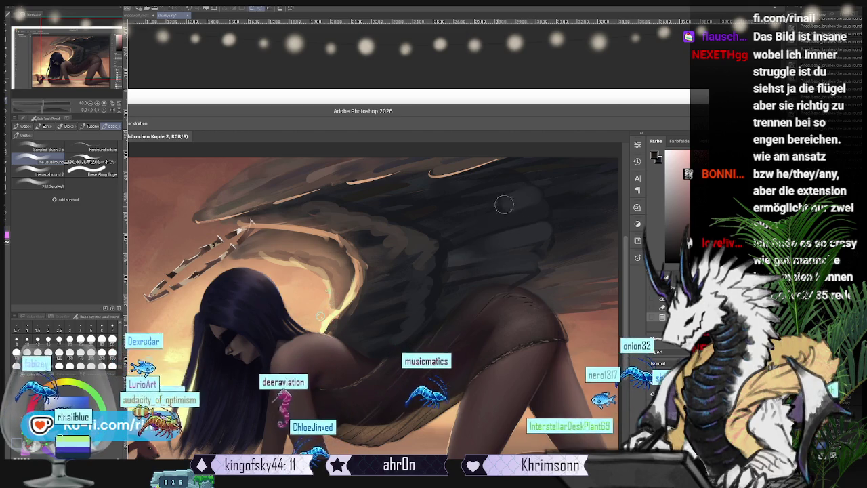
left_click_drag(515, 200, 437, 183)
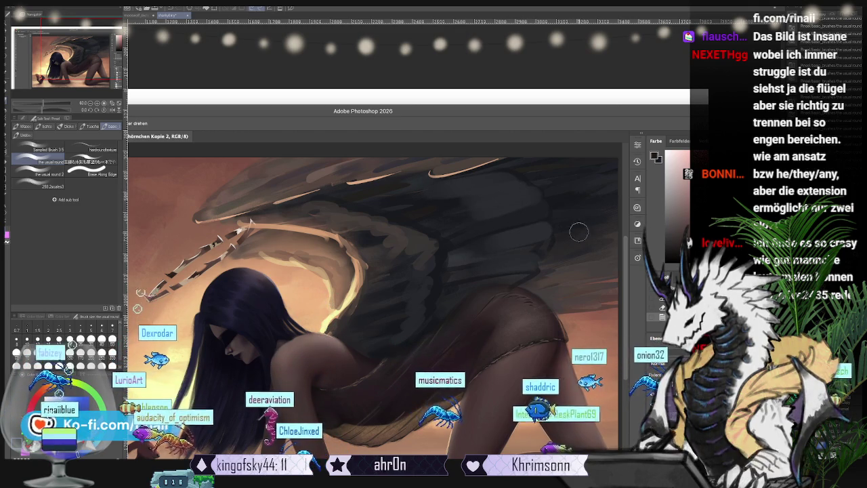
left_click_drag(549, 267, 581, 251)
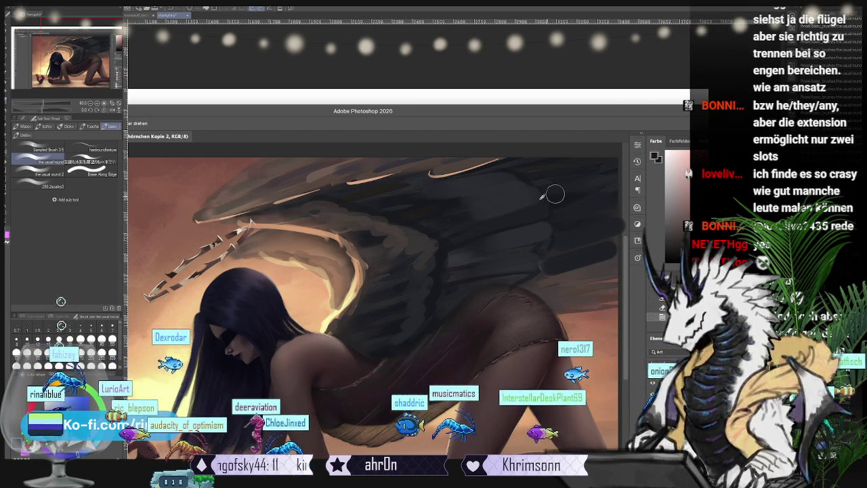
key("ctrl+z")
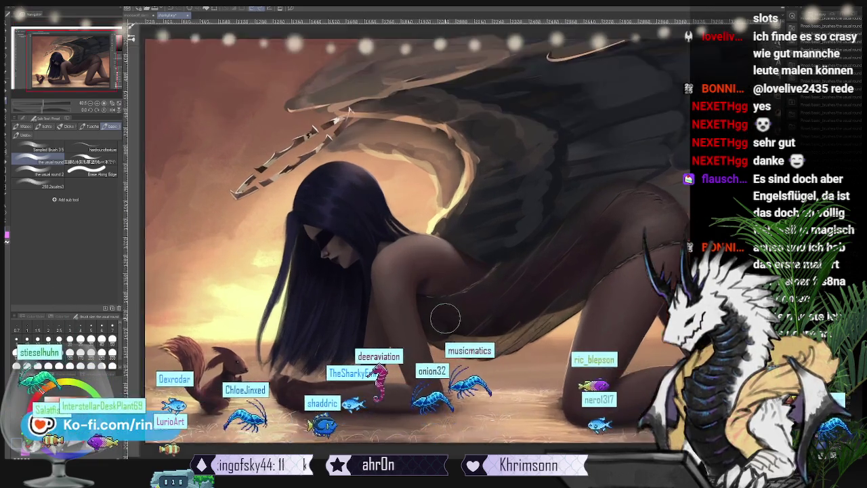
scroll(443, 319, "down", 1)
- Sketch a thin trial strap across the figure's shoulder, chest and back with a small brush
key("[")
key("[")
key("[")
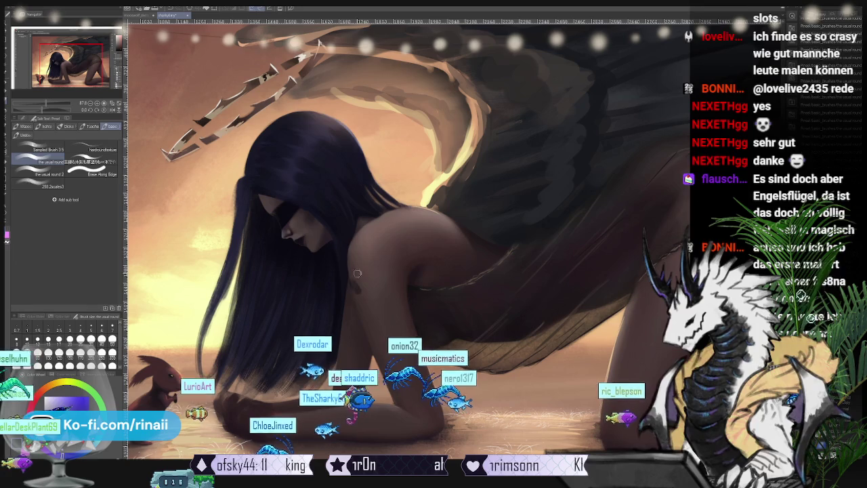
left_click_drag(358, 241, 391, 299)
key("ctrl+z")
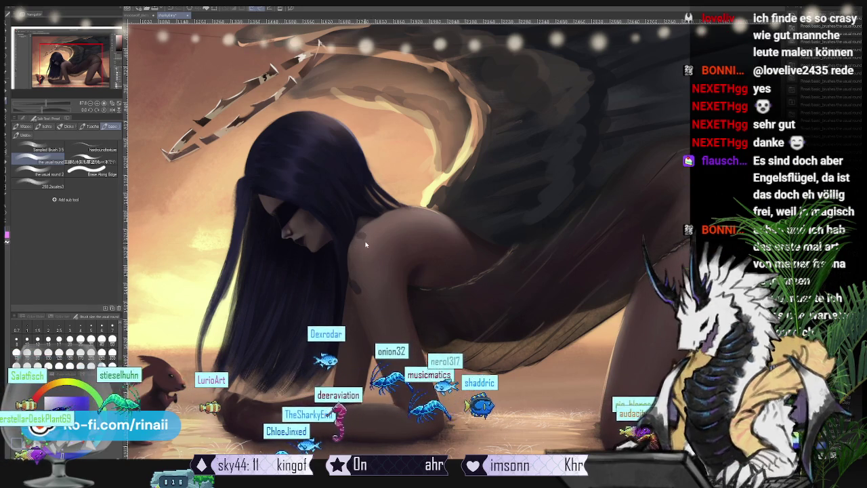
left_click_drag(363, 234, 410, 295)
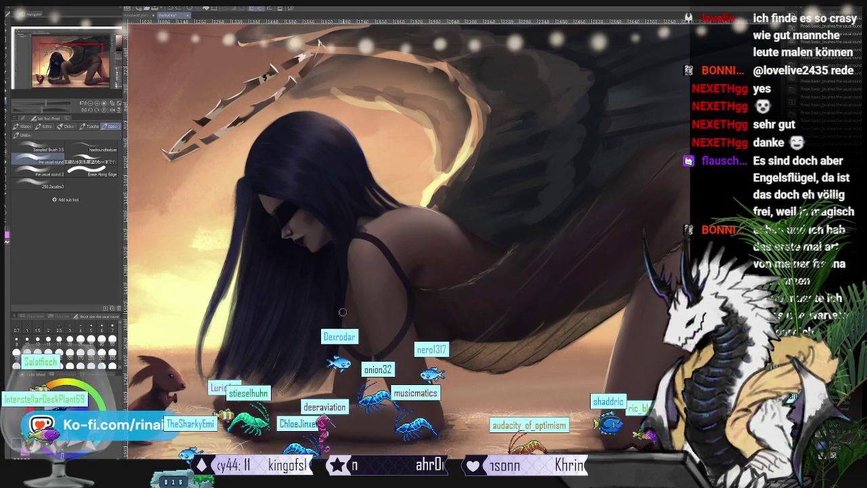
left_click_drag(335, 290, 393, 342)
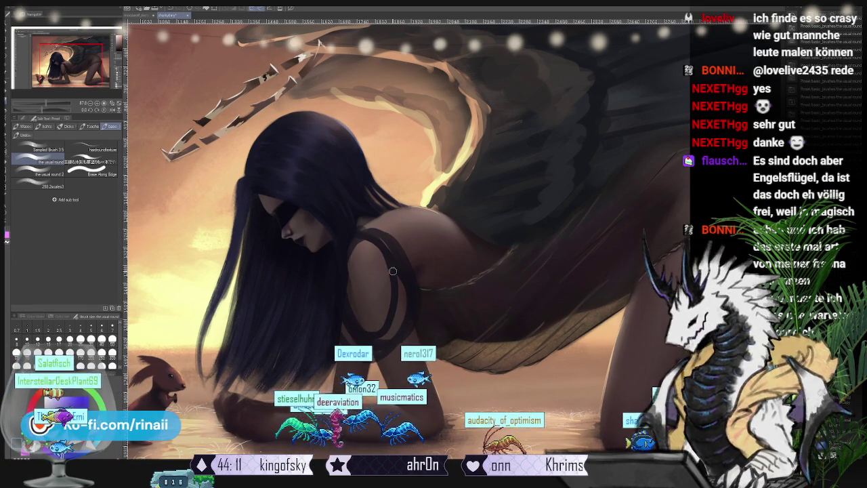
- Discard the strap strokes and switch to the purple shark-character sketch
key("ctrl+z")
key("ctrl+z")
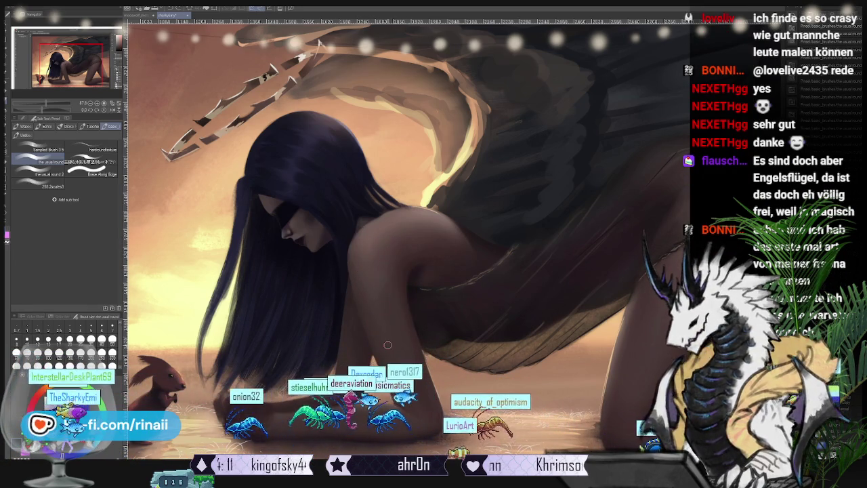
key("alt+Tab")
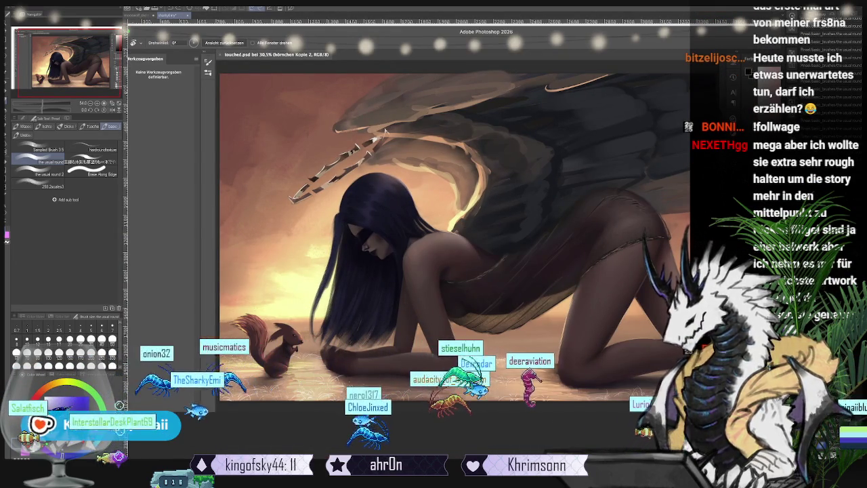
key("alt+Tab")
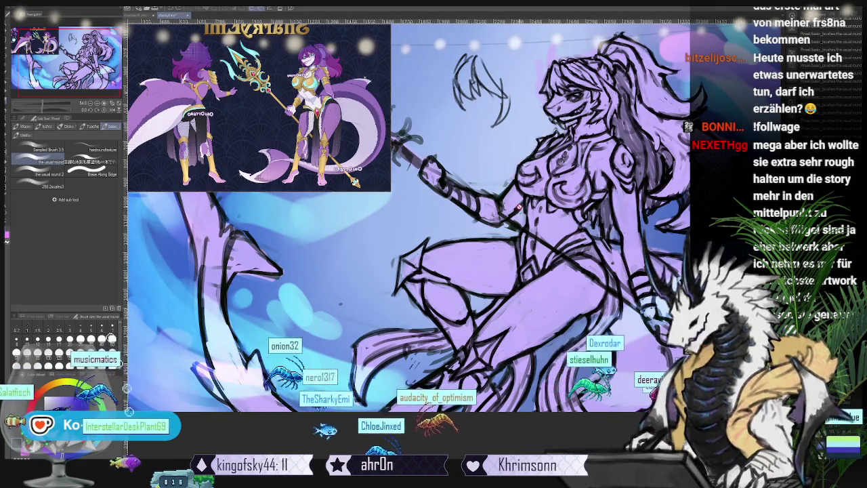